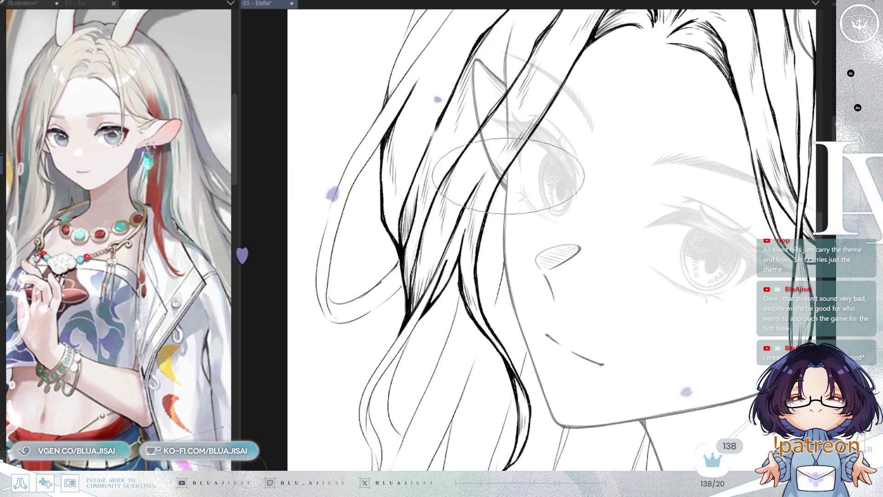
- Ink the wavy hair strands beside the cheek in bold black over the grey sketch
left_click_drag(509, 178, 545, 104)
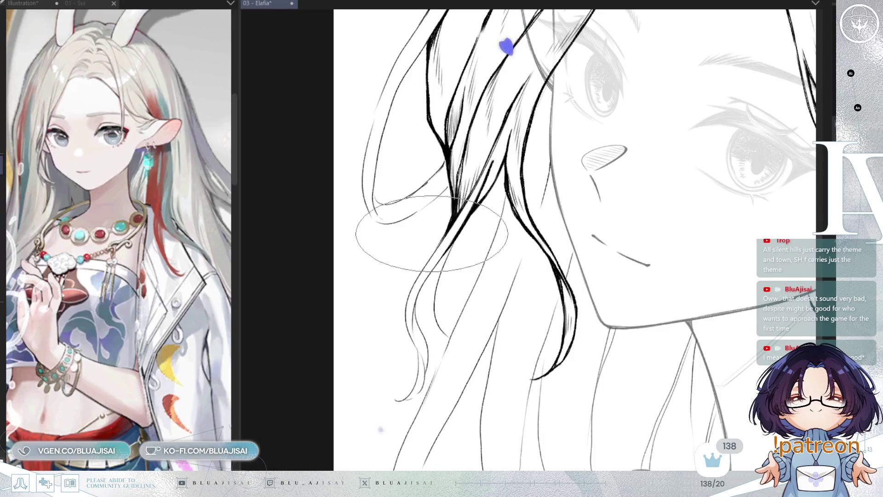
scroll(431, 234, "down", 1)
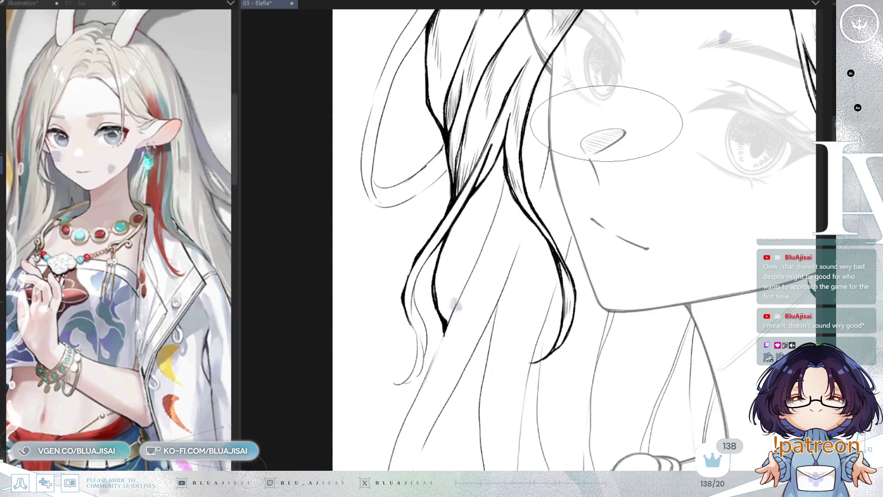
scroll(601, 126, "down", 2)
left_click_drag(602, 126, 613, 194)
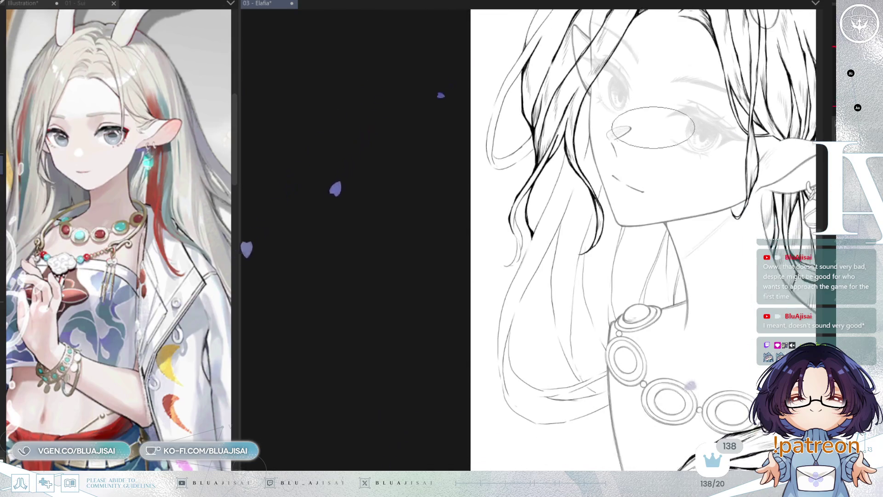
scroll(588, 165, "up", 2)
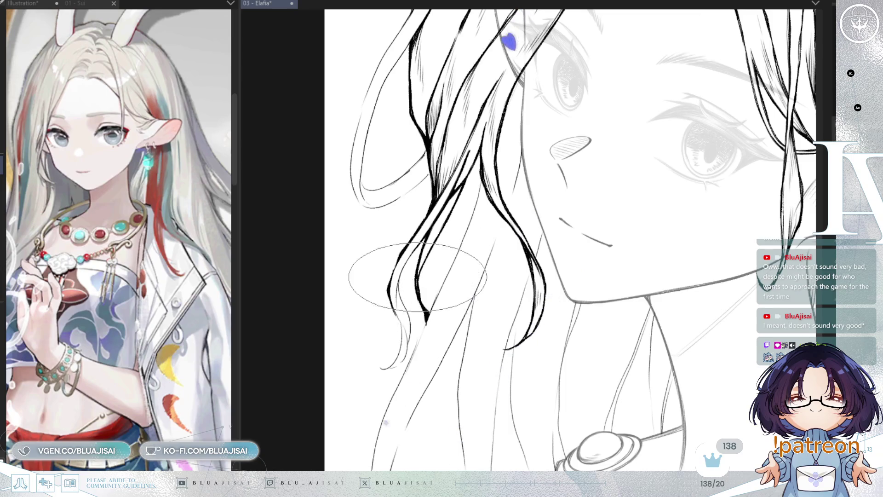
key("p")
- Erase the stray pointed stroke tip and resume inking the long hair strands
left_click_drag(422, 302, 427, 308)
key("e")
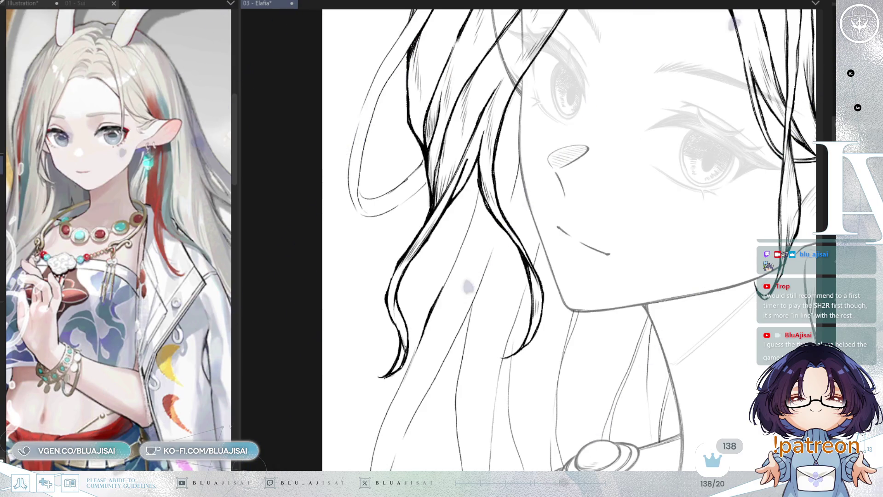
- Ink the hair sweeping over the forehead and past the ear with the canvas tilted clockwise
left_click_drag(414, 41, 459, 163)
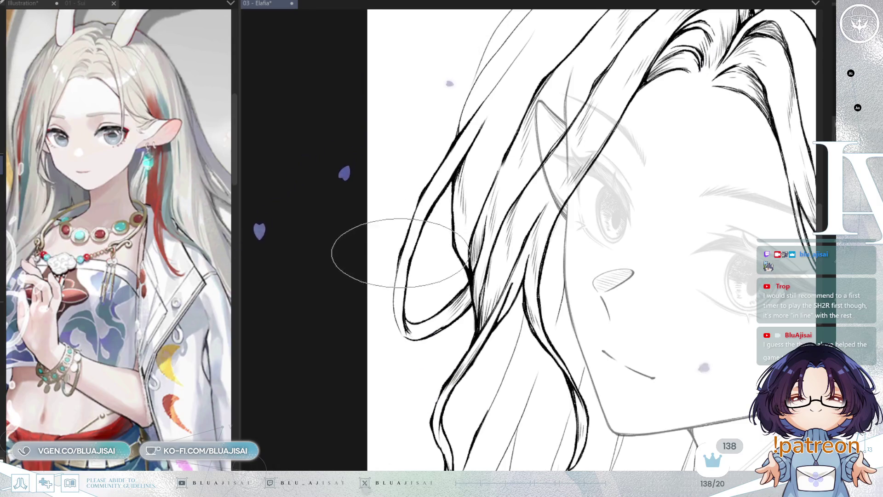
key("asciicircum")
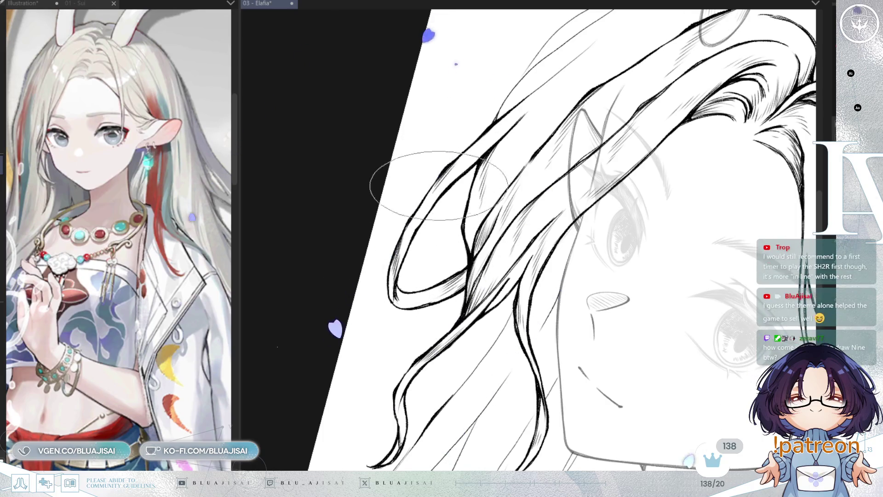
key("minus")
mouse_move(464, 165)
left_mouse_down()
mouse_move(474, 173)
mouse_move(469, 205)
left_mouse_up()
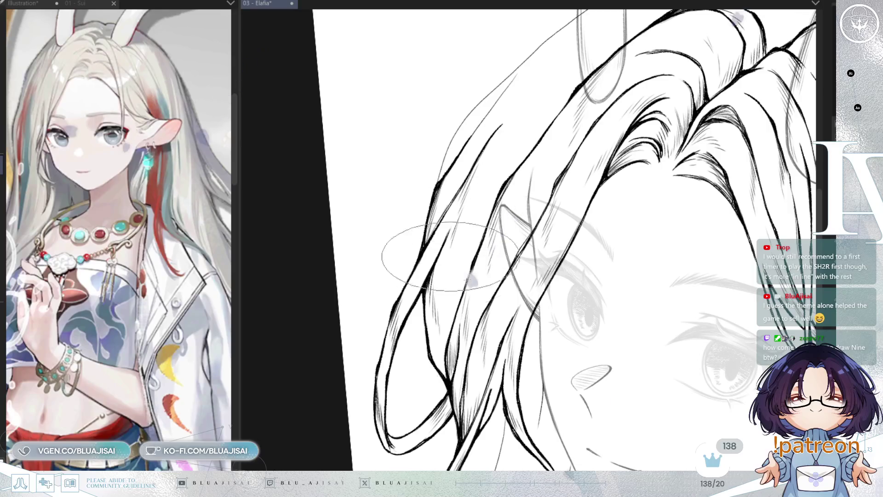
- Ink the hair lines at the crown of the head with thicker black strokes
mouse_move(581, 153)
left_mouse_down()
mouse_move(562, 211)
mouse_move(545, 207)
left_mouse_up()
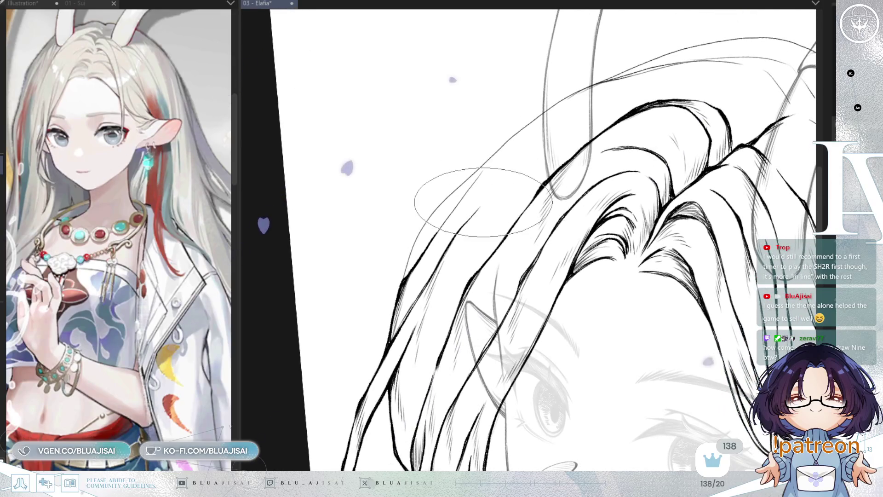
key("minus")
left_click_drag(545, 93, 489, 141)
left_click_drag(513, 114, 475, 159)
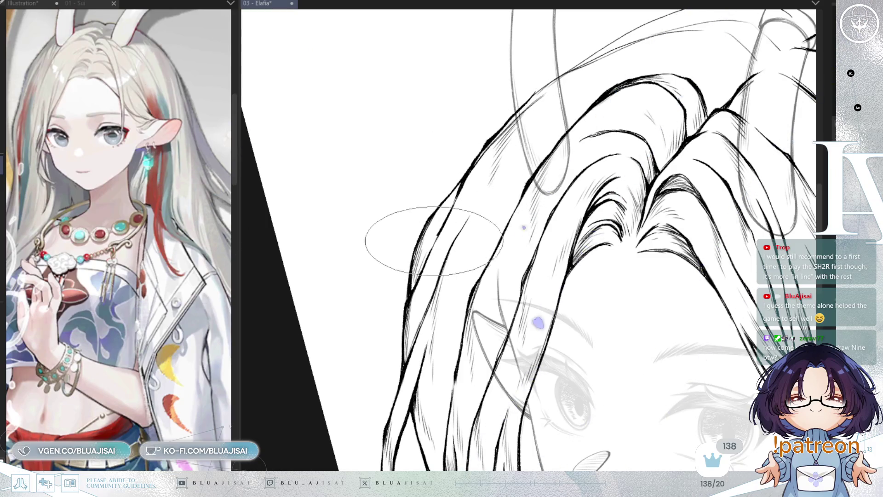
- Ink the curved hair locks beneath the sketched hair tie at the top of the head
left_click_drag(448, 228, 561, 252)
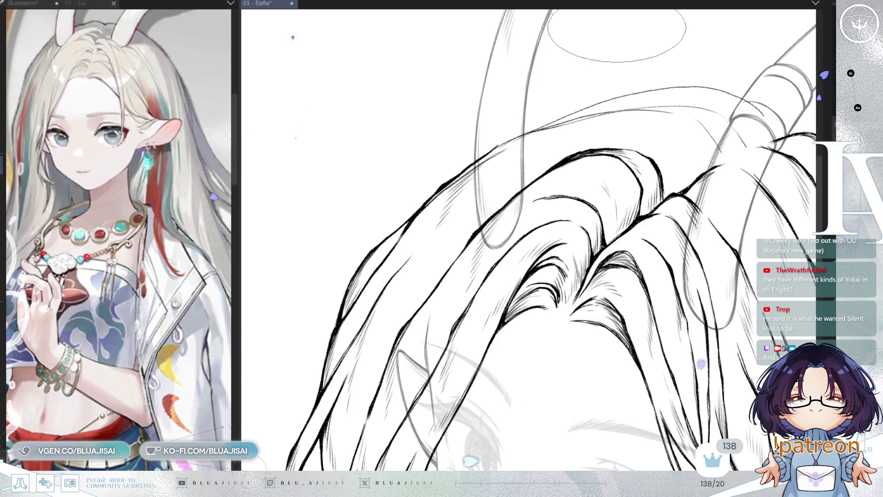
mouse_move(296, 32)
left_mouse_down()
mouse_move(622, 83)
mouse_move(487, 42)
left_mouse_up()
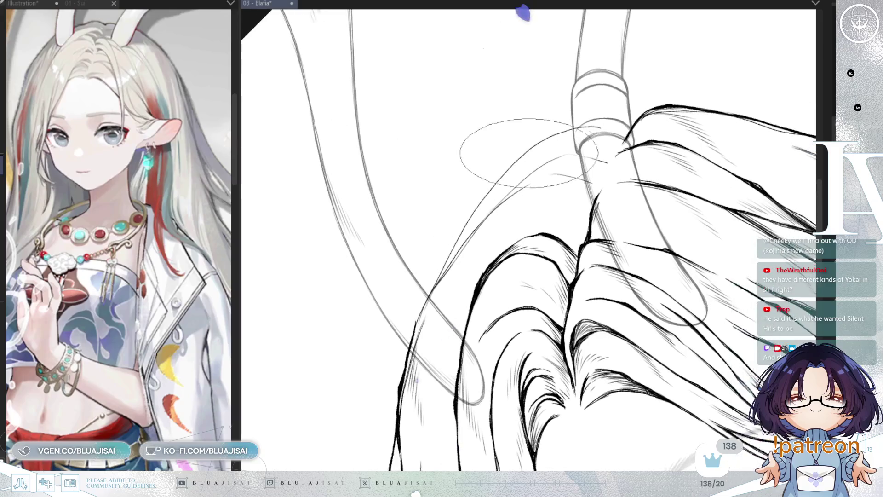
left_click_drag(543, 144, 516, 165)
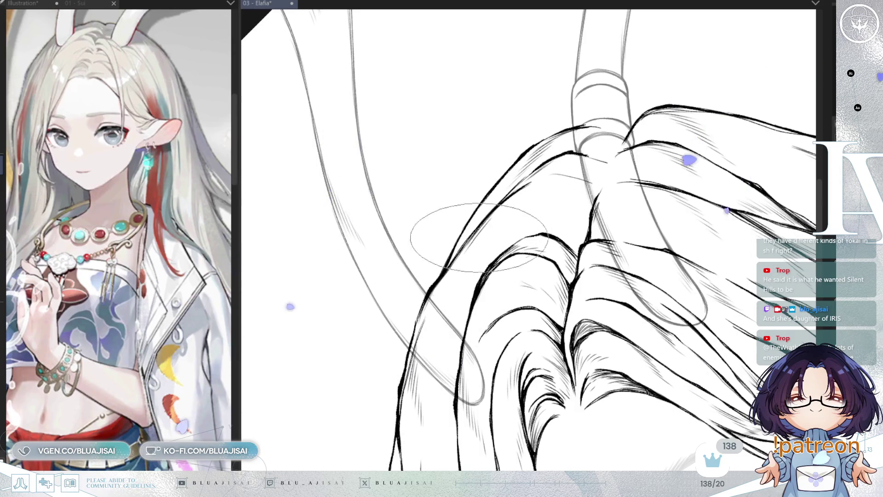
- Ink the long strands around the head, then mirror the canvas to check the face and ear
mouse_move(571, 181)
left_mouse_down()
mouse_move(563, 199)
mouse_move(507, 223)
left_mouse_up()
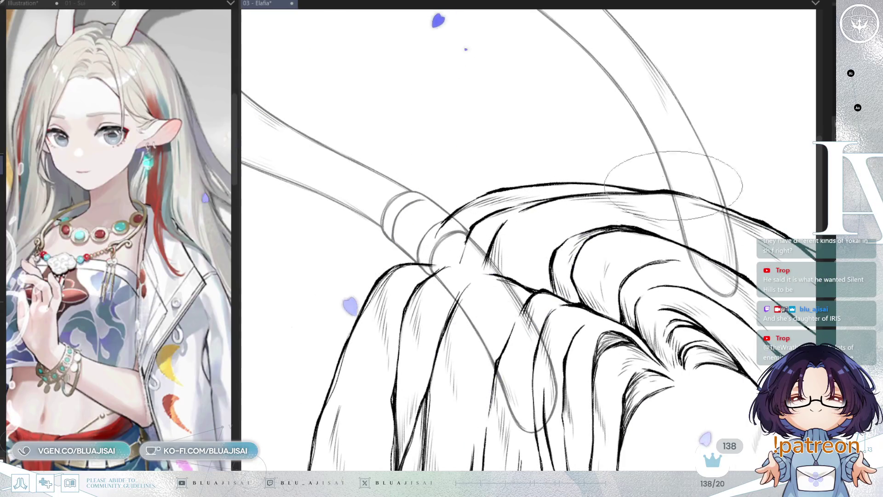
key("-")
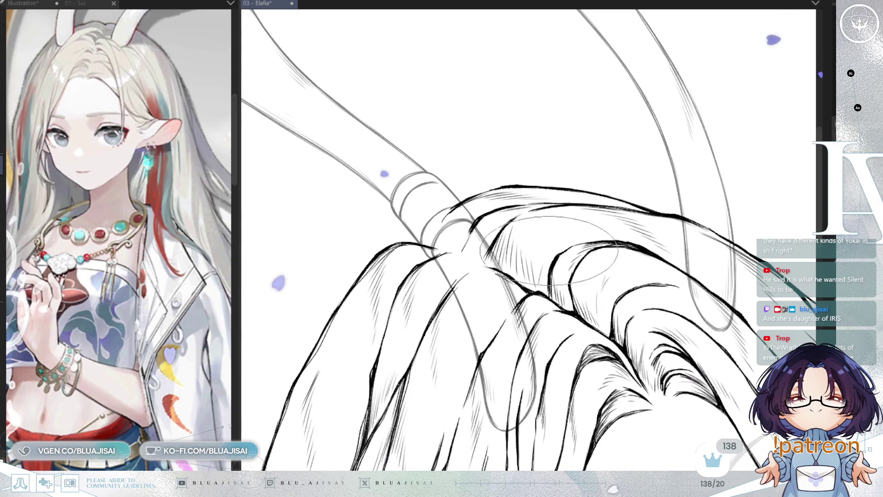
scroll(709, 207, "down", 2)
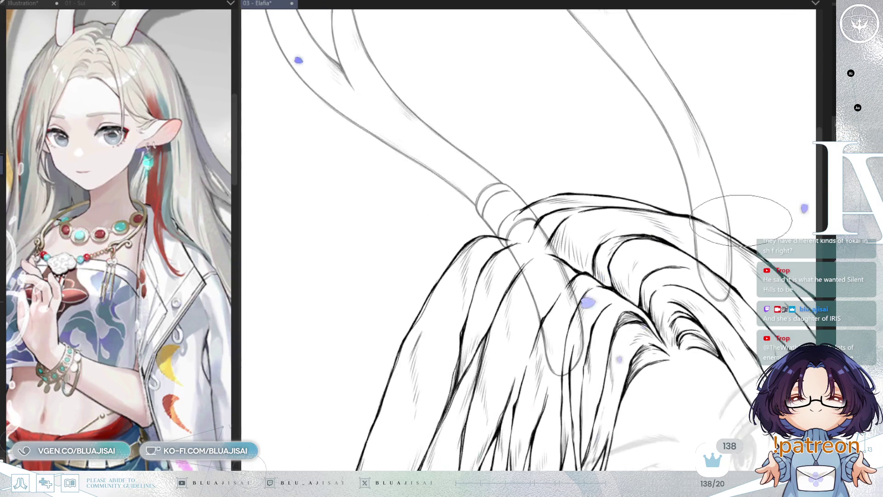
scroll(710, 173, "down", 2)
scroll(715, 102, "down", 2)
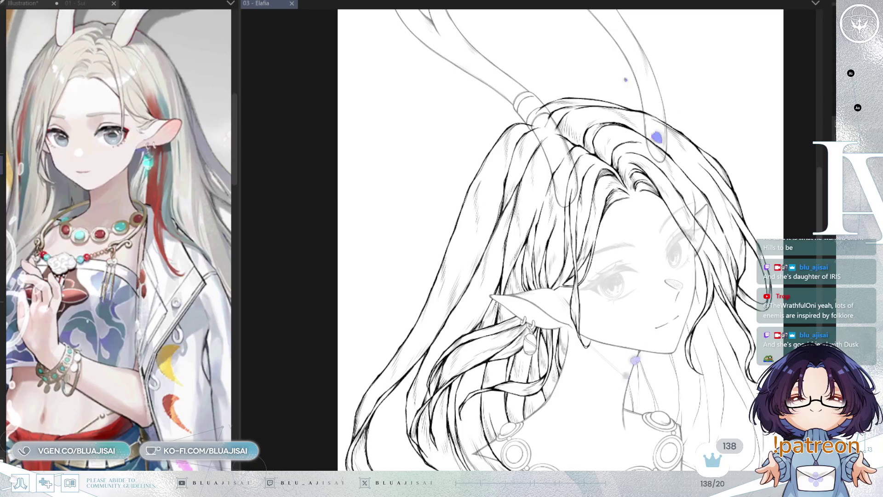
scroll(608, 217, "up", 1)
scroll(625, 225, "up", 1)
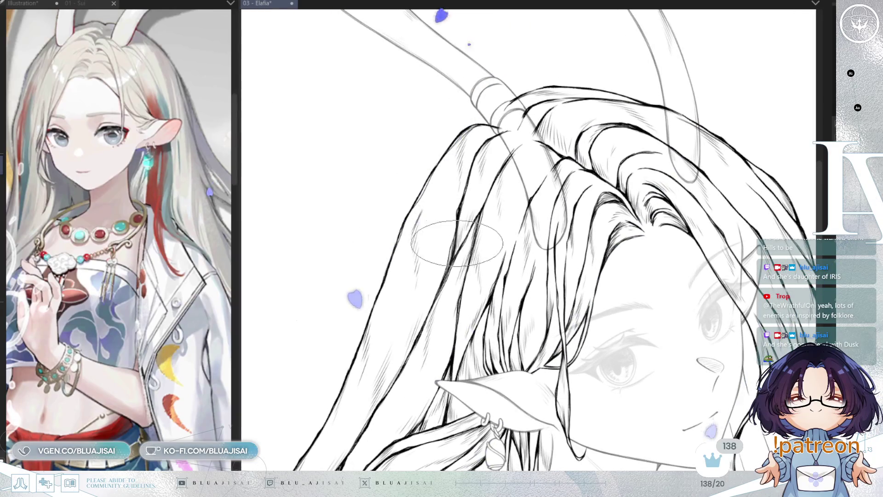
mouse_move(683, 199)
left_mouse_down()
mouse_move(621, 131)
mouse_move(458, 106)
left_mouse_up()
key("h")
scroll(458, 107, "up", 1)
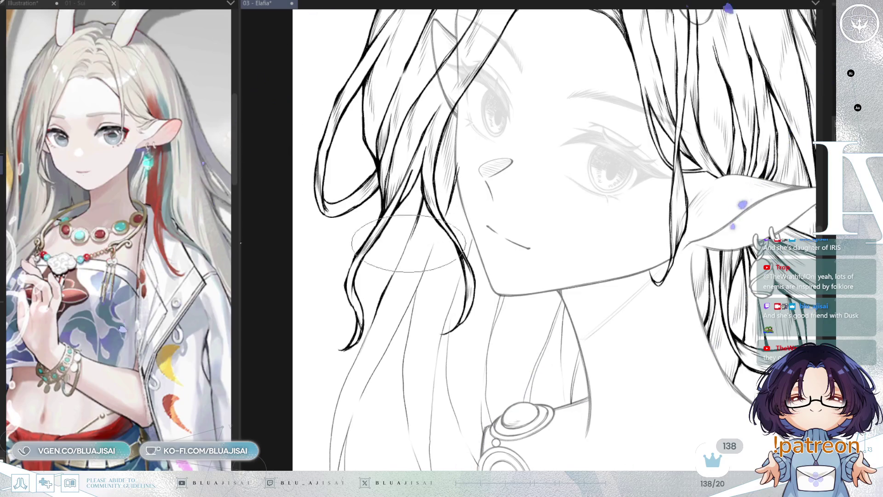
- Ink the wavy strands beside the face, working down toward the shoulder
mouse_move(421, 204)
left_mouse_down()
mouse_move(387, 286)
mouse_move(422, 204)
left_mouse_up()
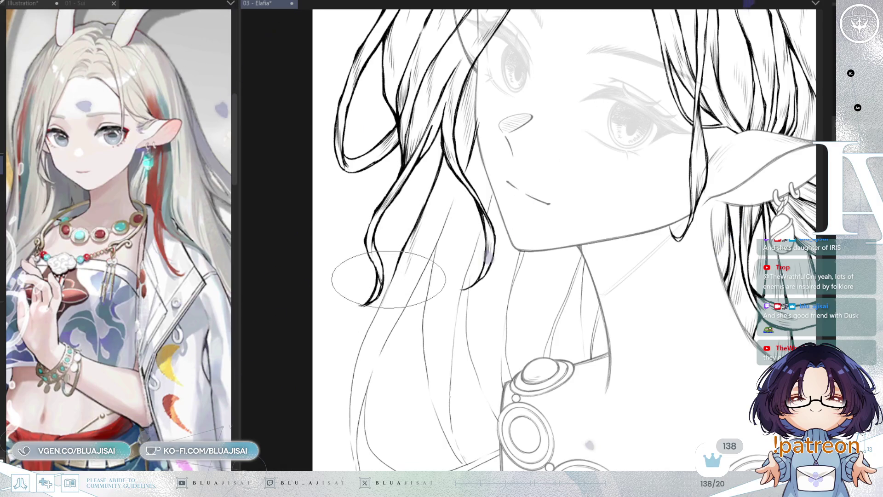
left_click_drag(394, 275, 424, 228)
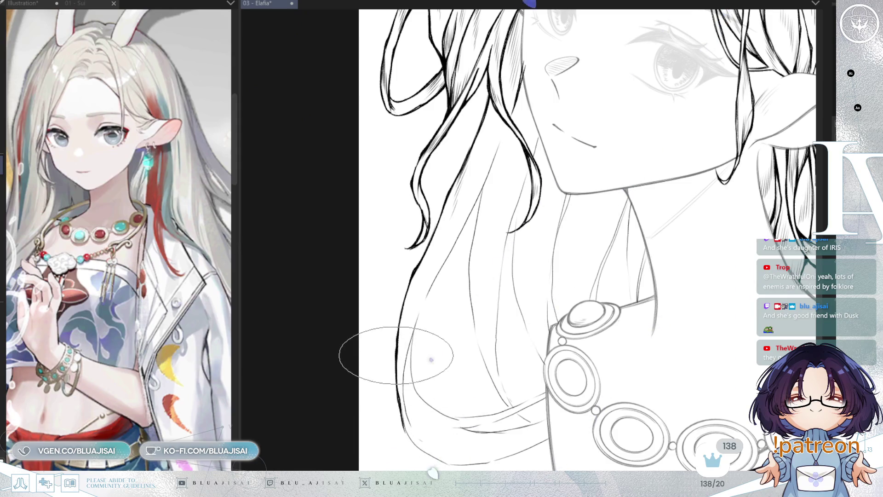
scroll(483, 172, "up", 1)
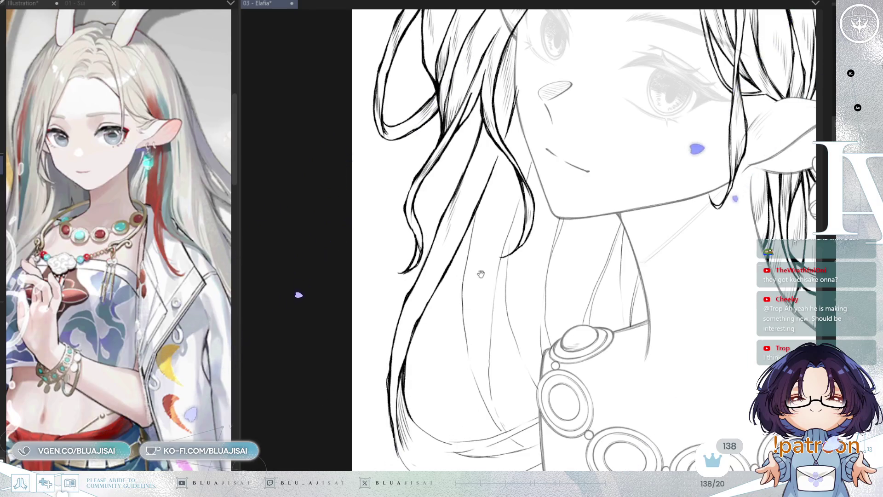
left_click_drag(417, 387, 399, 309)
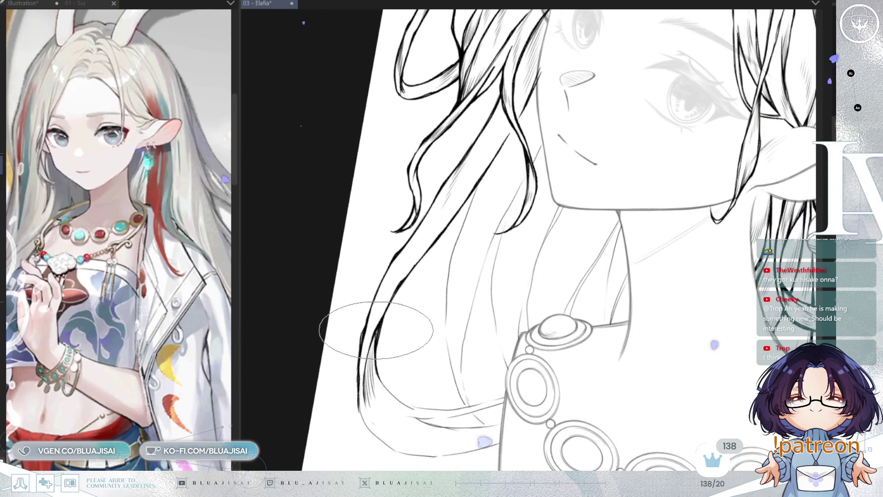
- Ink the strands around the chin and neck with fine hatching strokes
left_click_drag(442, 263, 450, 283)
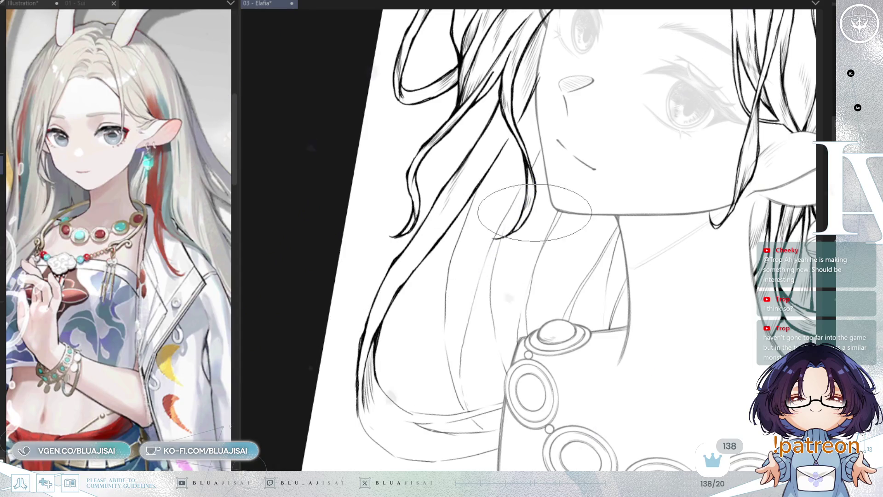
left_click_drag(529, 214, 522, 237)
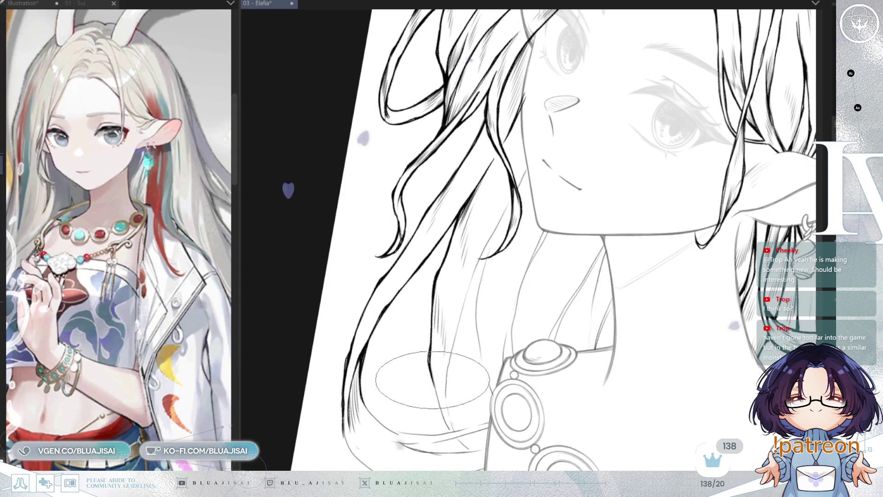
key("minus")
left_click_drag(566, 186, 483, 197)
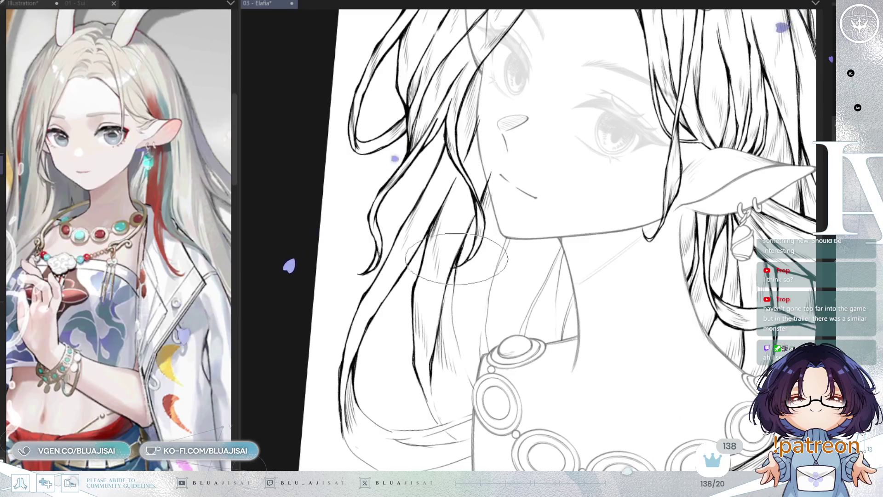
scroll(455, 274, "down", 2)
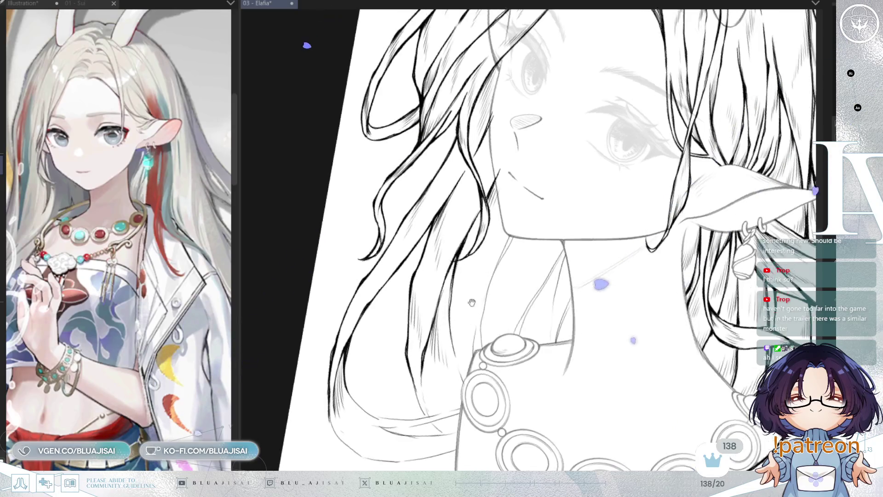
scroll(445, 270, "down", 1)
left_click_drag(444, 270, 457, 290)
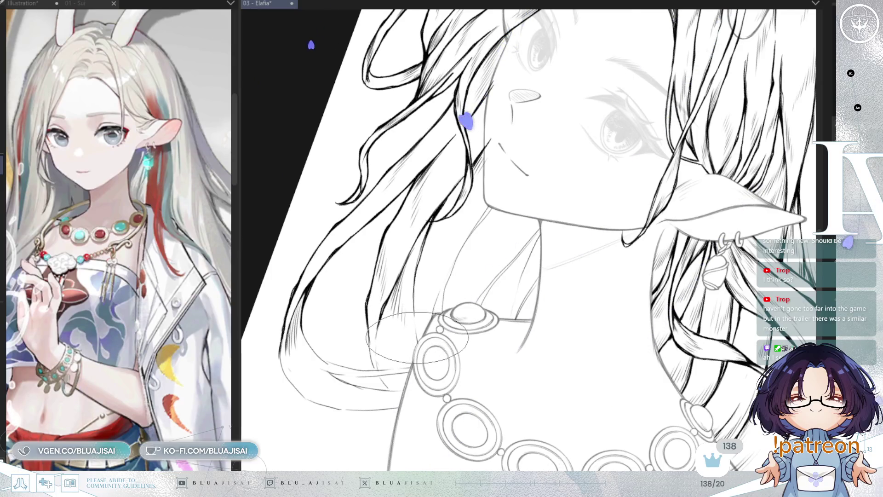
mouse_move(451, 330)
left_mouse_down()
mouse_move(435, 290)
mouse_move(424, 207)
left_mouse_up()
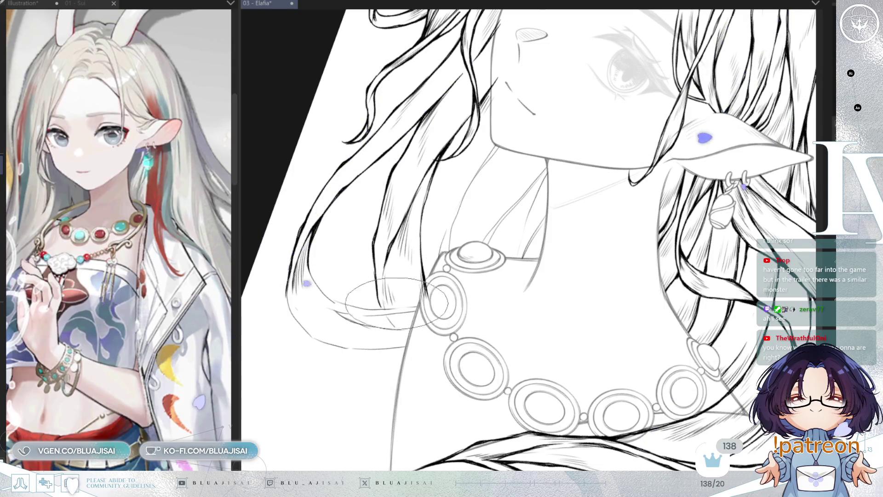
left_click_drag(383, 304, 470, 194)
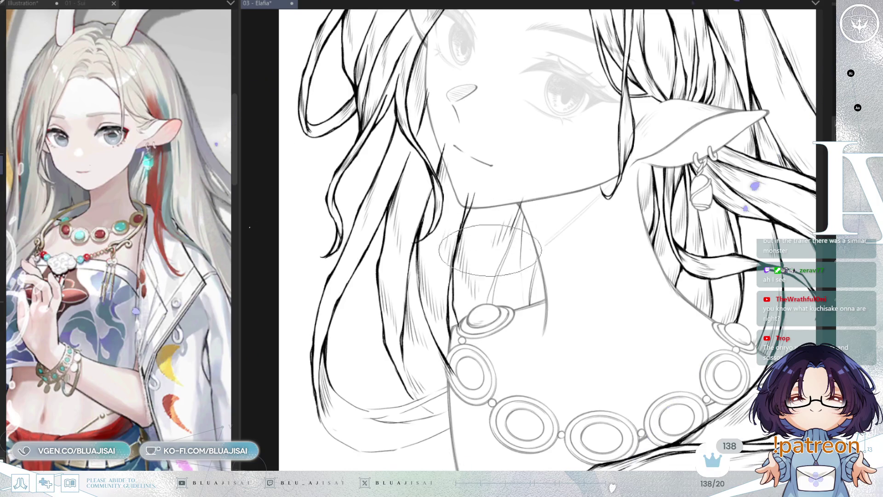
scroll(528, 201, "up", 1)
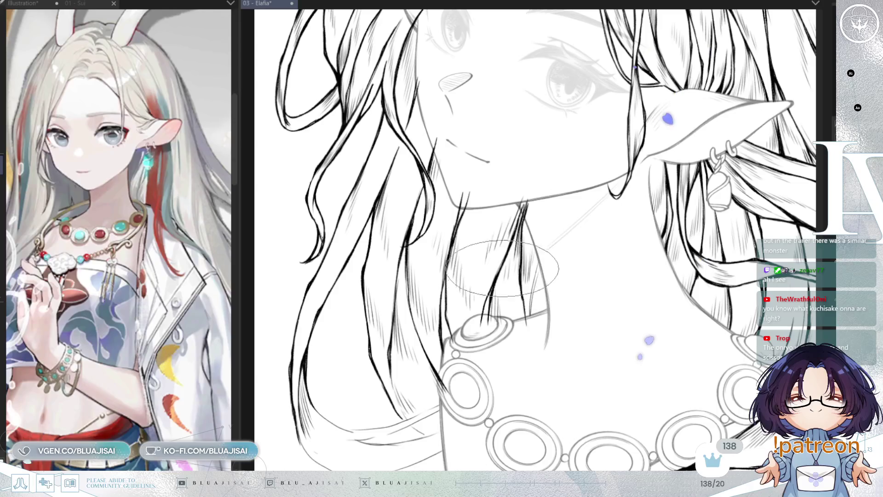
- Tilt and zoom the canvas onto the long hair strands beside the necklace
left_click_drag(549, 264, 536, 250)
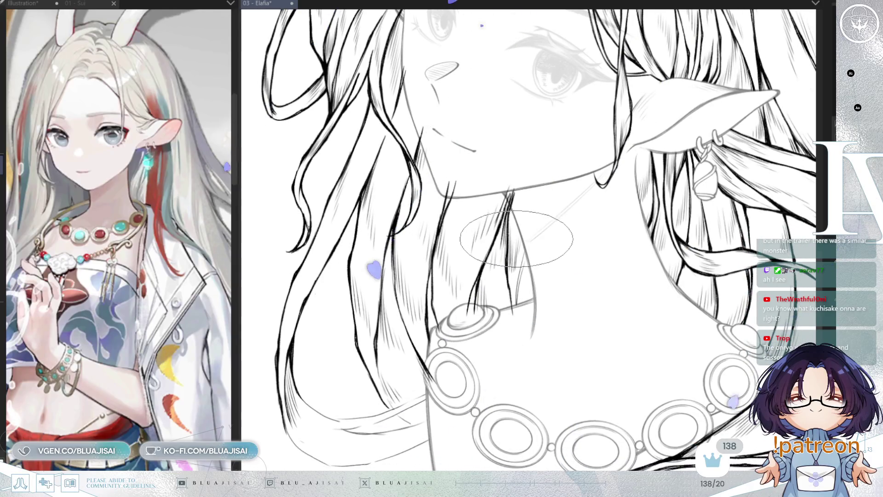
mouse_move(516, 239)
left_mouse_down()
mouse_move(529, 248)
mouse_move(514, 297)
left_mouse_up()
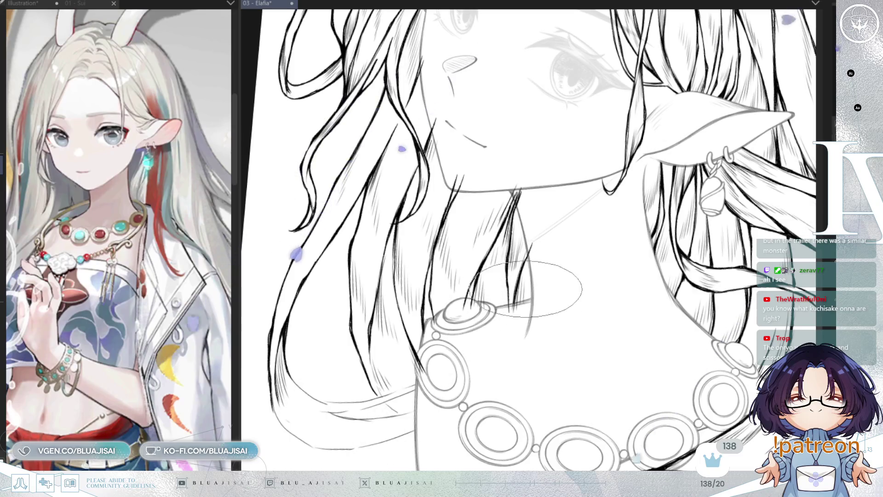
key("asciicircum")
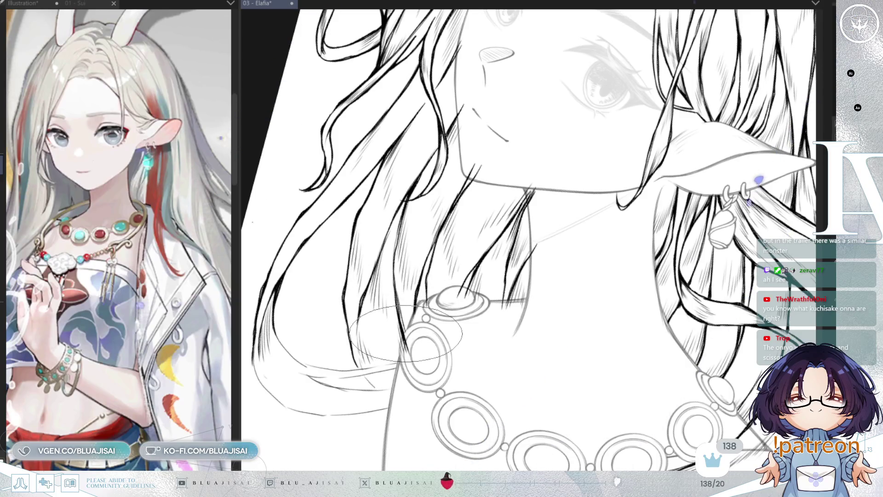
scroll(414, 291, "up", 2)
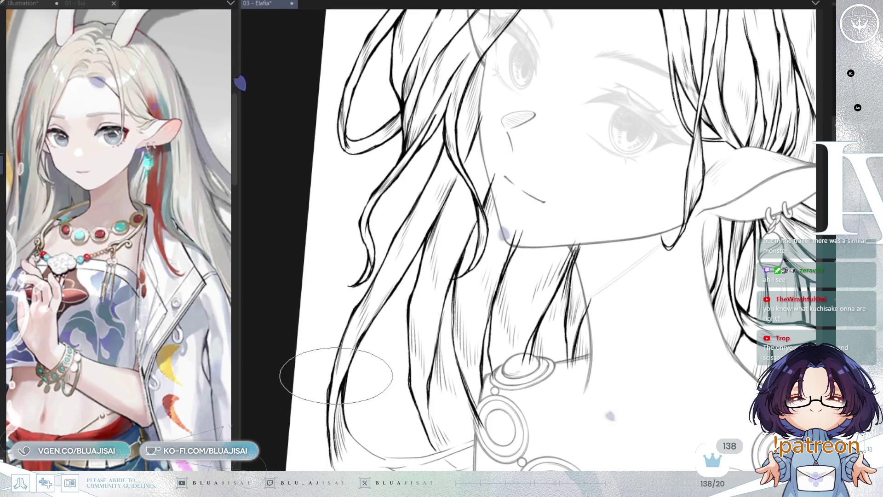
mouse_move(357, 352)
left_mouse_down()
mouse_move(297, 305)
mouse_move(363, 260)
mouse_move(407, 176)
mouse_move(453, 187)
mouse_move(418, 237)
left_mouse_up()
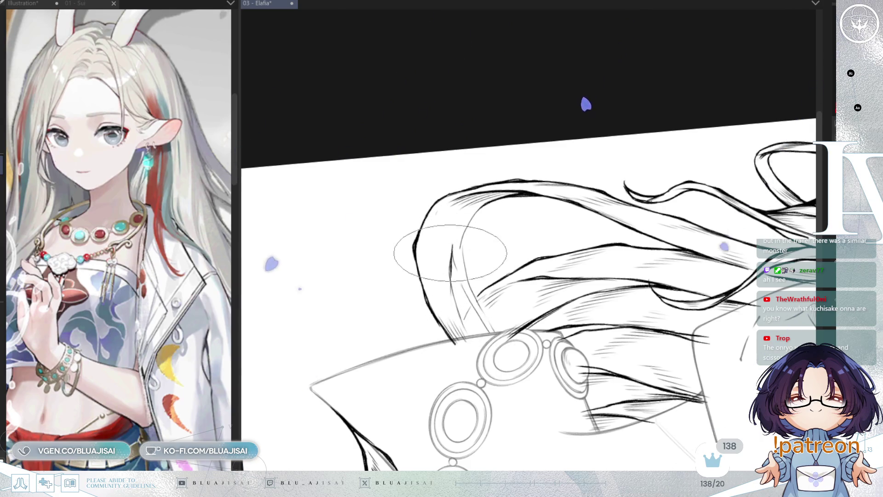
- Thicken a vertical hair strand and add short dark strokes near the necklace
left_click_drag(451, 245, 454, 286)
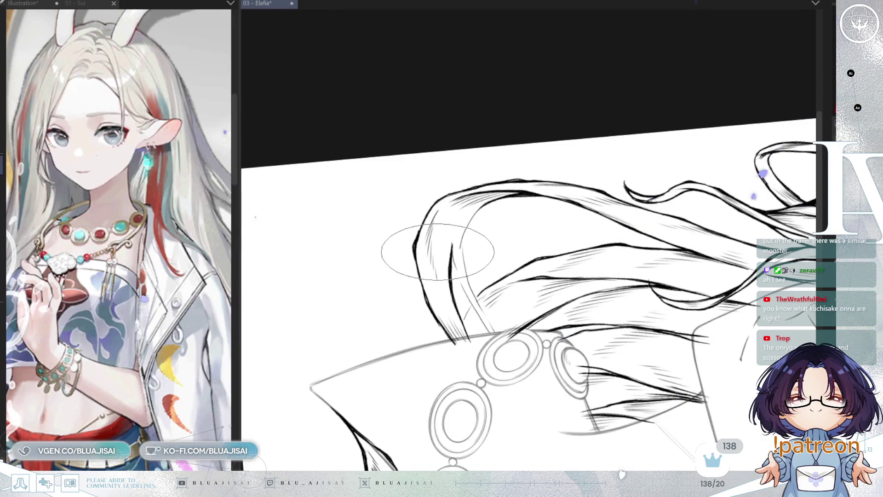
left_click_drag(484, 168, 454, 148)
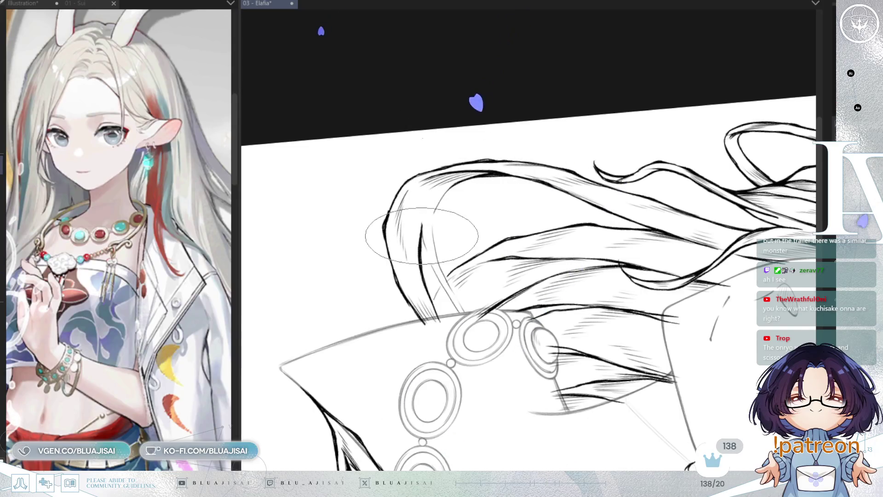
left_click_drag(423, 231, 434, 266)
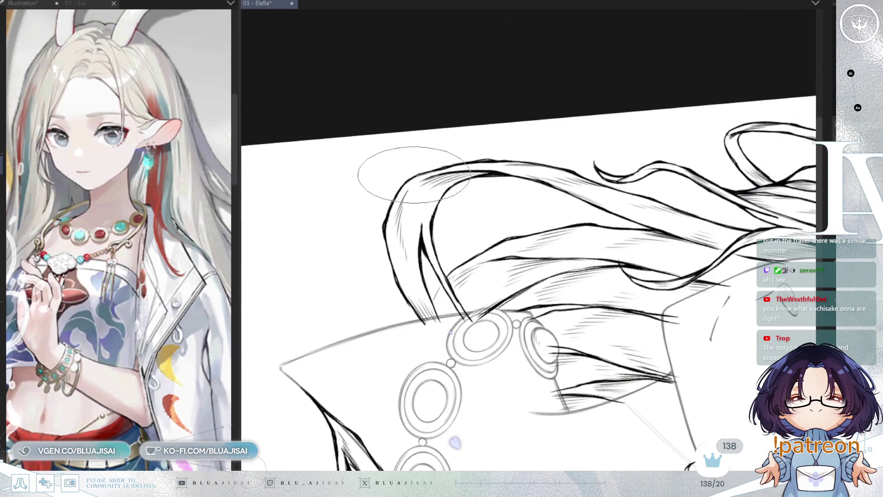
left_click_drag(508, 128, 462, 331)
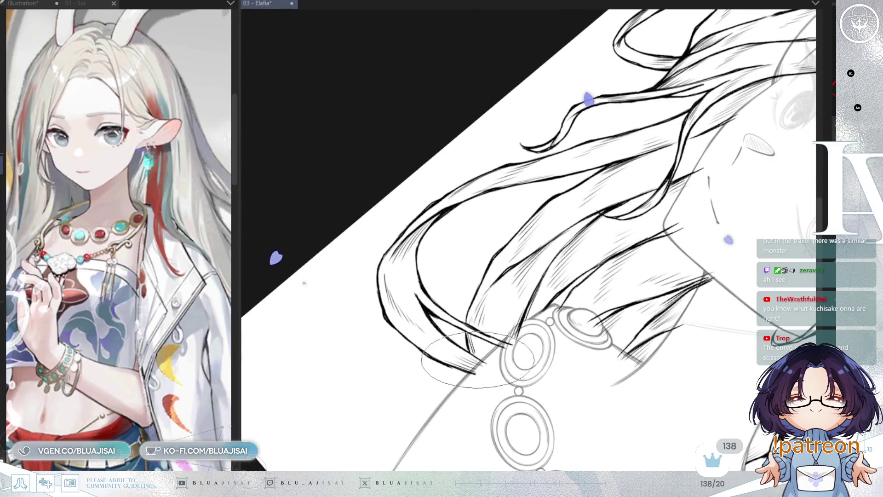
mouse_move(569, 253)
left_mouse_down()
mouse_move(682, 202)
mouse_move(491, 214)
left_mouse_up()
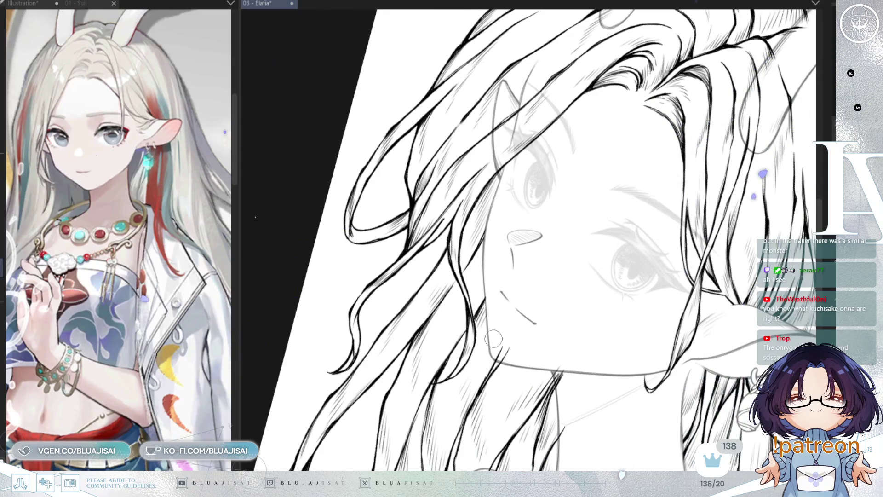
left_click_drag(492, 338, 499, 249)
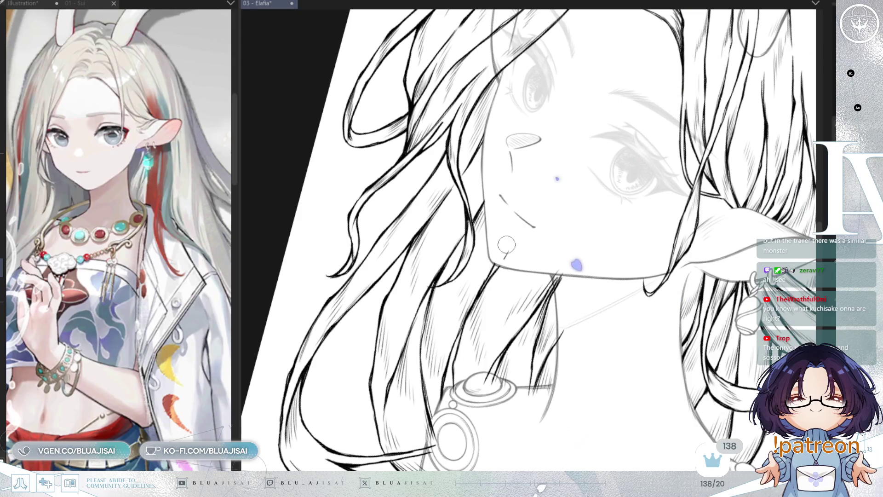
mouse_move(576, 217)
left_mouse_down()
mouse_move(570, 261)
mouse_move(568, 236)
left_mouse_up()
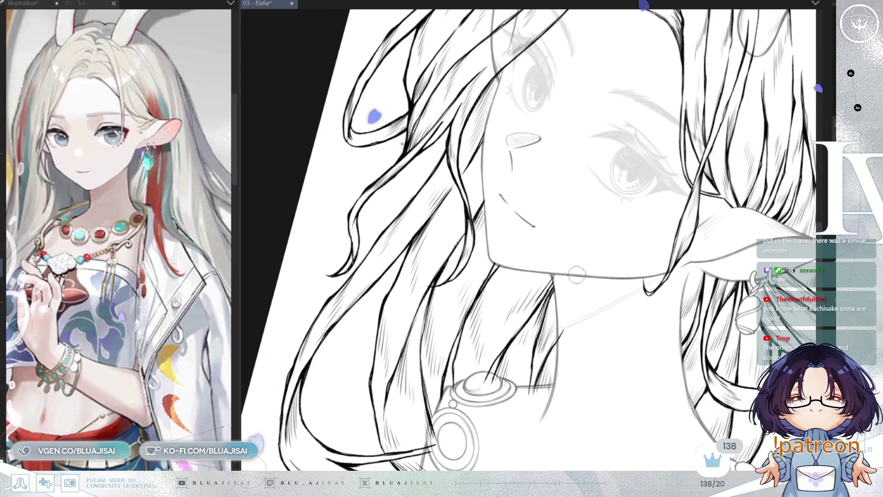
scroll(562, 262, "down", 2)
left_click_drag(567, 246, 479, 352)
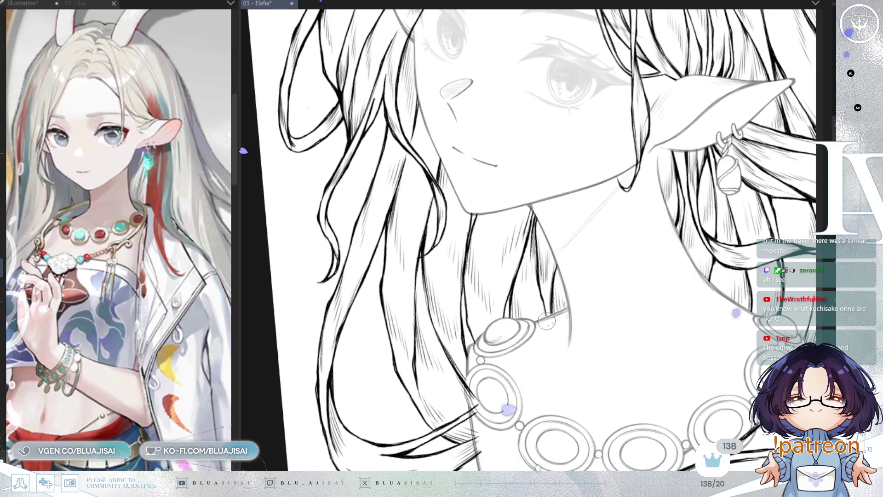
left_click_drag(528, 355, 469, 328)
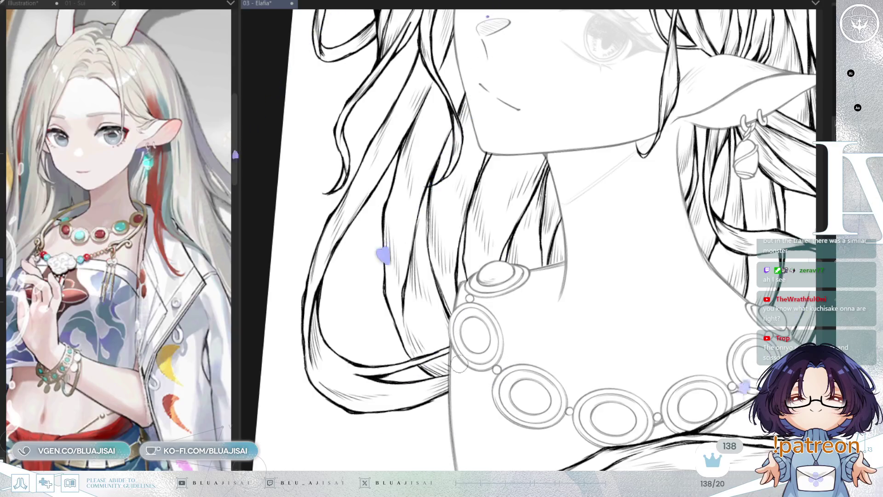
mouse_move(459, 369)
left_mouse_down()
mouse_move(728, 211)
mouse_move(752, 90)
mouse_move(692, 259)
left_mouse_up()
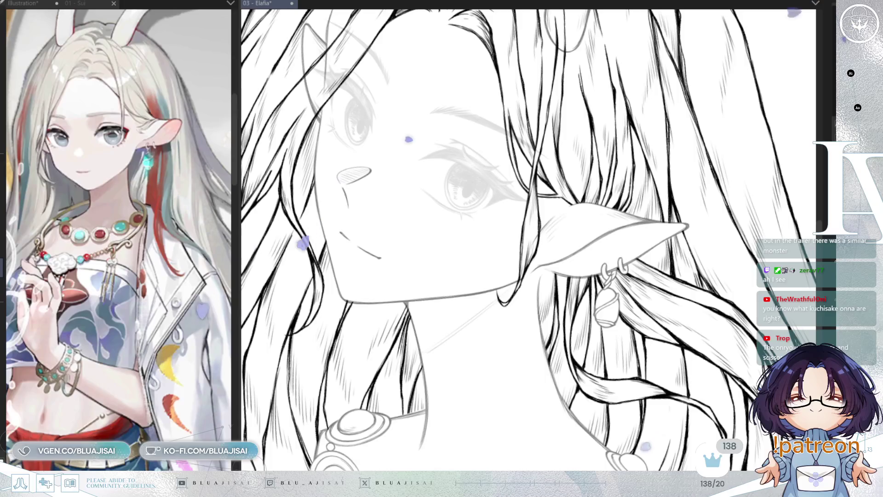
- Undo a stroke and erase the stray V-shaped strokes near the left eye
key("ctrl+z")
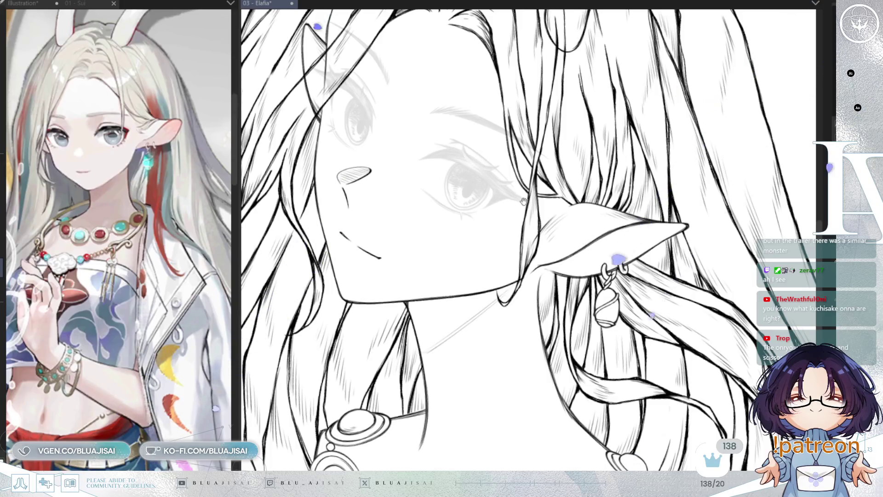
left_click_drag(521, 201, 608, 307)
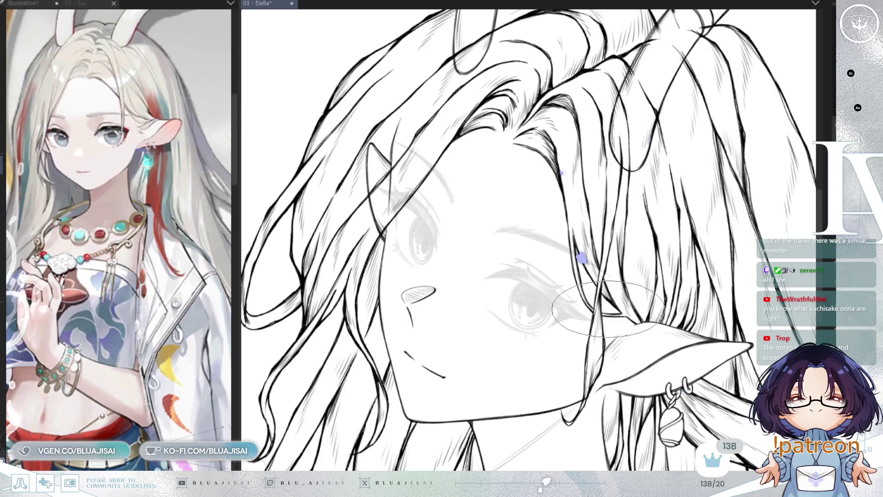
left_click_drag(441, 210, 455, 239)
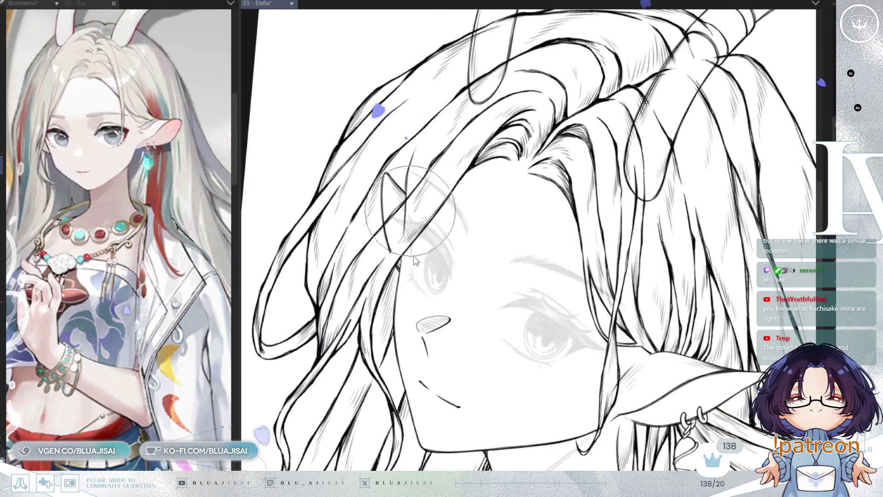
left_click_drag(396, 237, 386, 173)
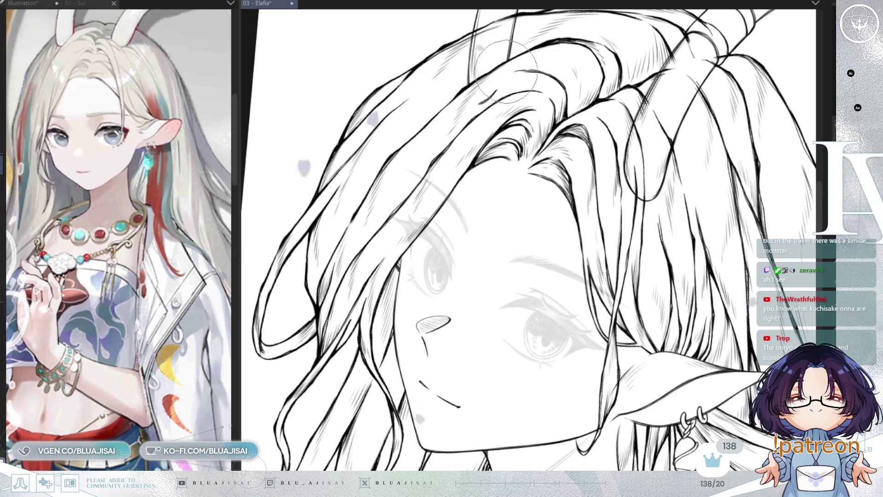
- Mirror the canvas, erase the right side of a looping hair stroke, and move to the ring necklace
key("h")
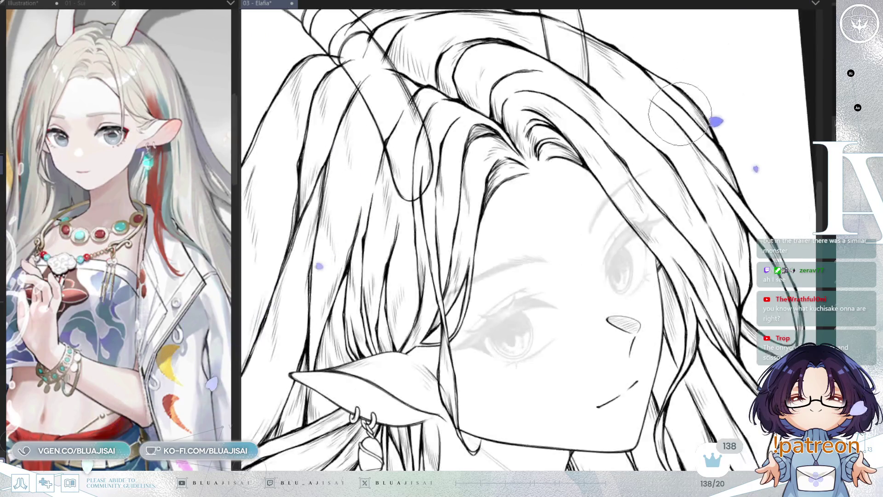
left_click_drag(478, 128, 449, 195)
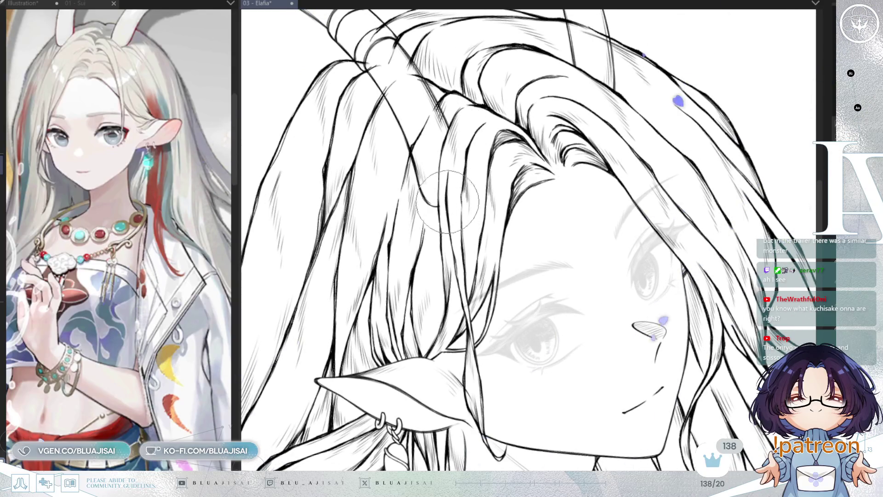
scroll(483, 193, "down", 3)
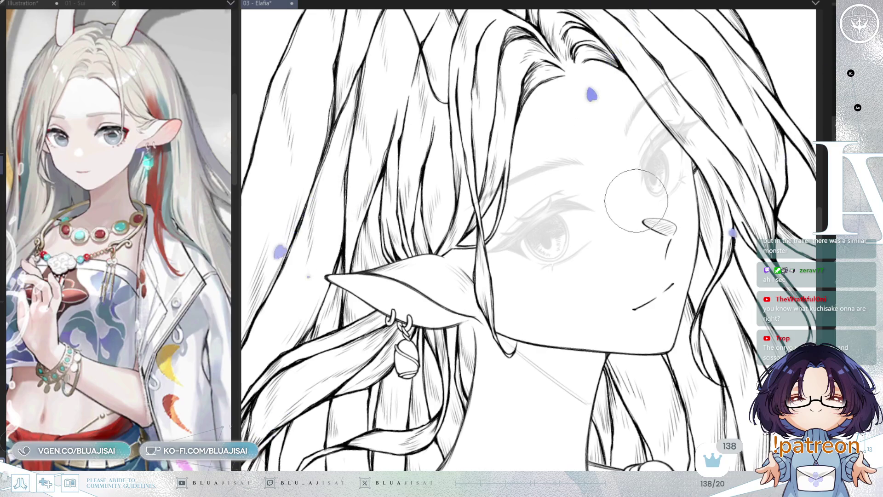
key("h")
mouse_move(510, 426)
left_mouse_down()
mouse_move(642, 160)
mouse_move(483, 95)
left_mouse_up()
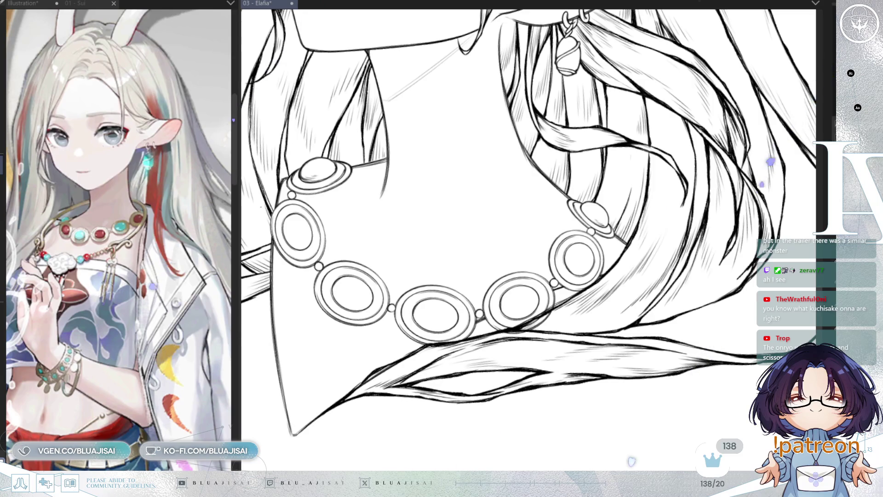
- Ink fine hatching on the hair behind the pointed ear and earring, shifting the tilted view as needed
key("minus")
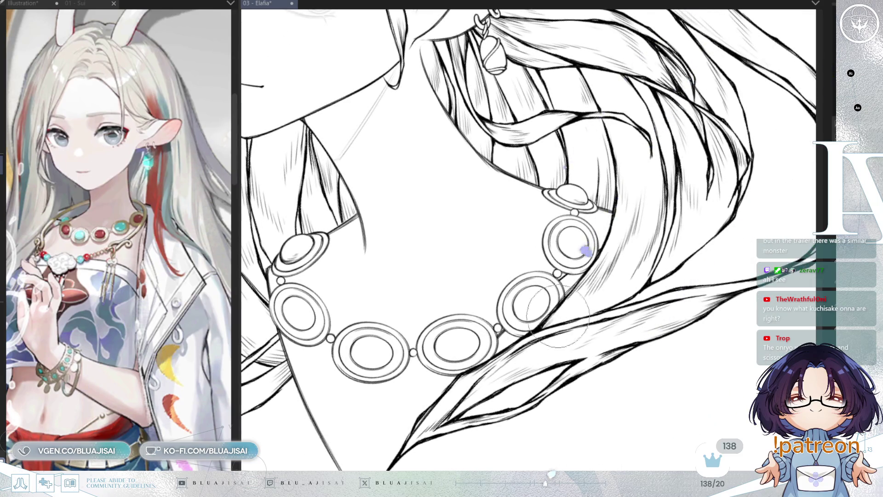
scroll(556, 325, "up", 10)
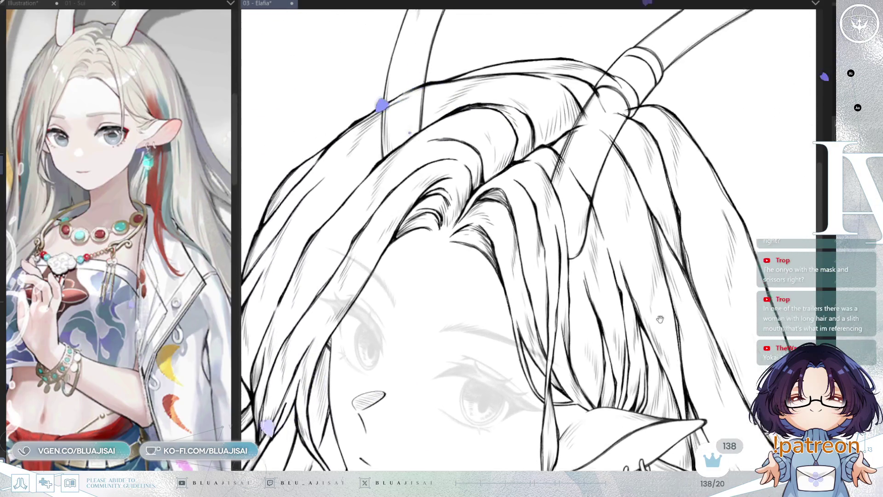
mouse_move(645, 174)
left_mouse_down()
mouse_move(625, 154)
mouse_move(654, 142)
left_mouse_up()
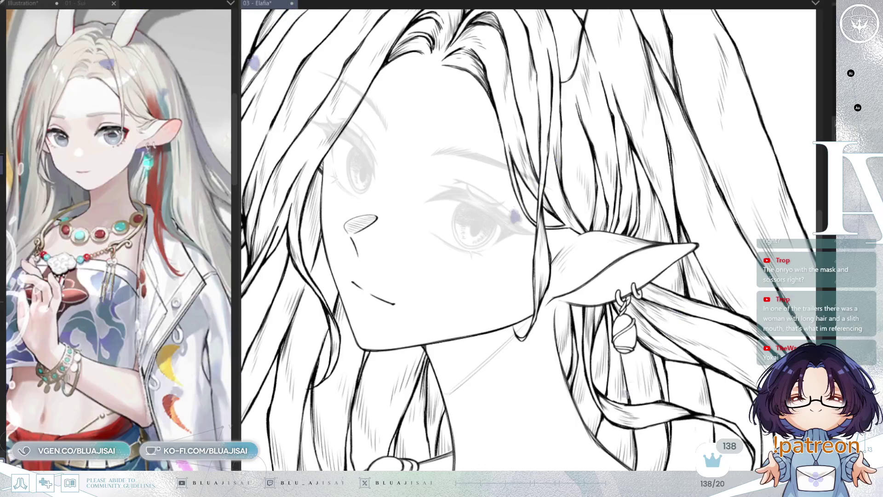
scroll(579, 238, "up", 2)
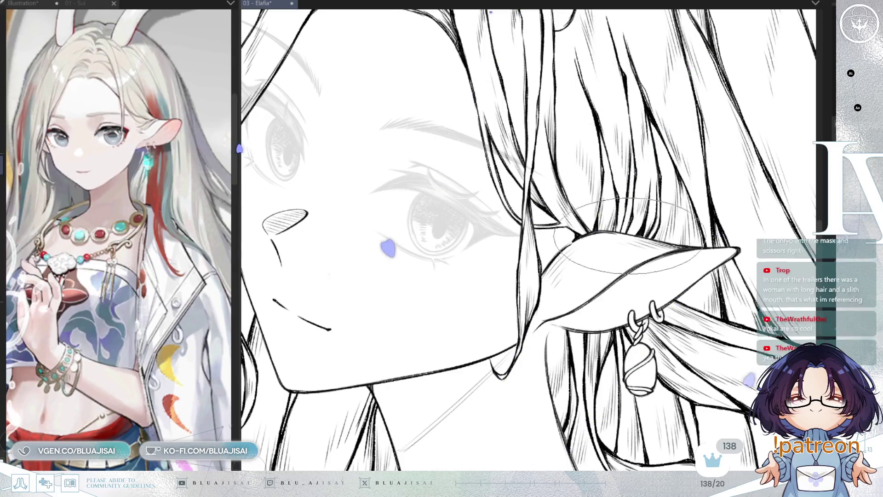
left_click_drag(643, 269, 660, 231)
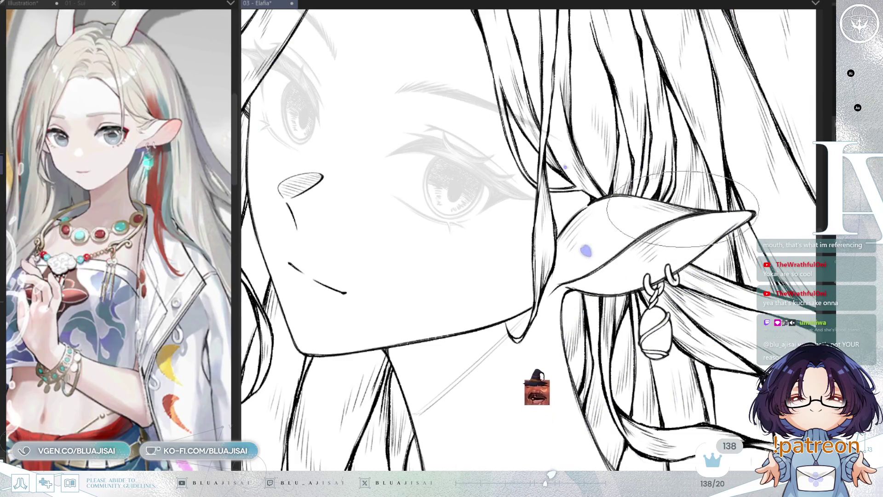
scroll(641, 252, "up", 1)
scroll(659, 244, "up", 1)
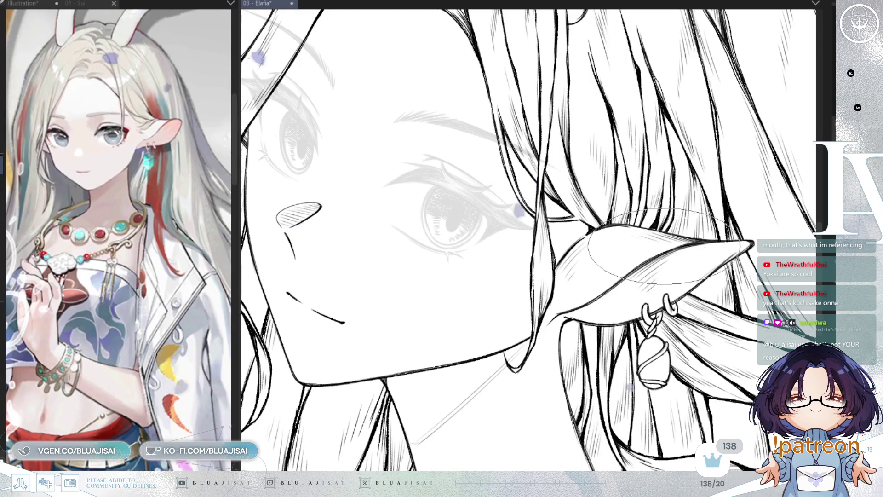
mouse_move(664, 282)
left_mouse_down()
mouse_move(664, 241)
mouse_move(661, 301)
left_mouse_up()
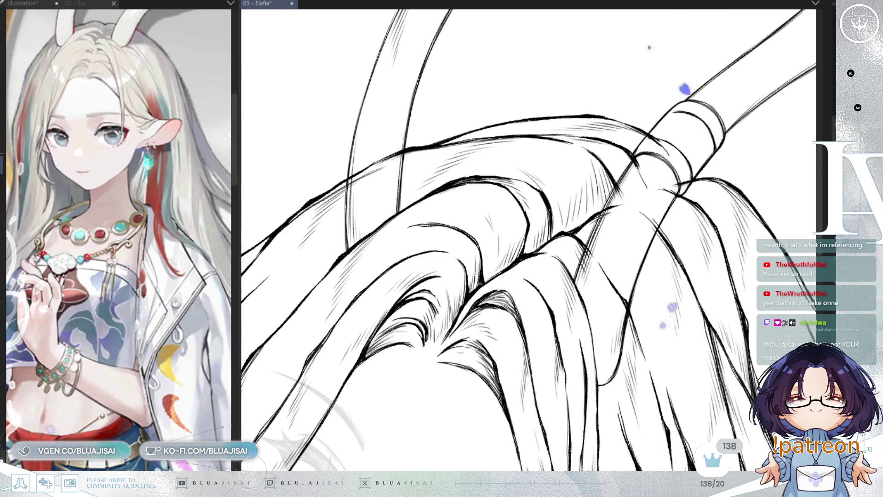
- Ink hatching strokes on the hair around the banded horn at the top of the head
left_click_drag(466, 215, 517, 260)
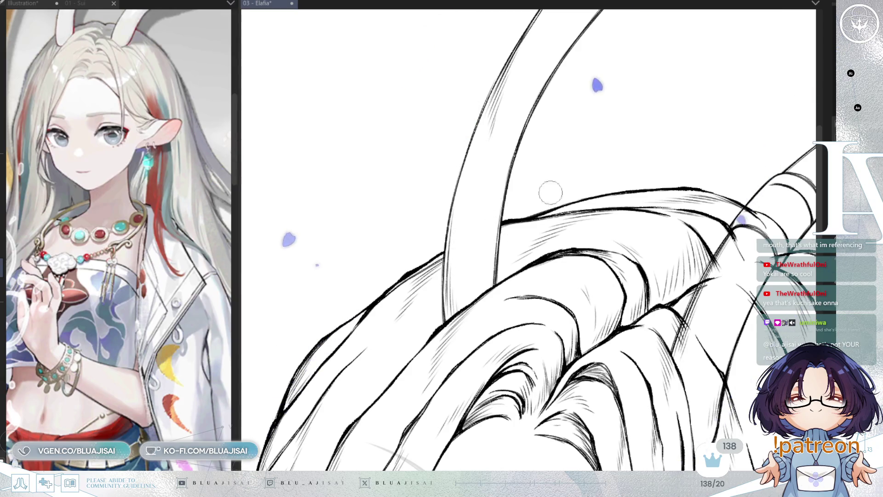
left_click_drag(536, 201, 377, 180)
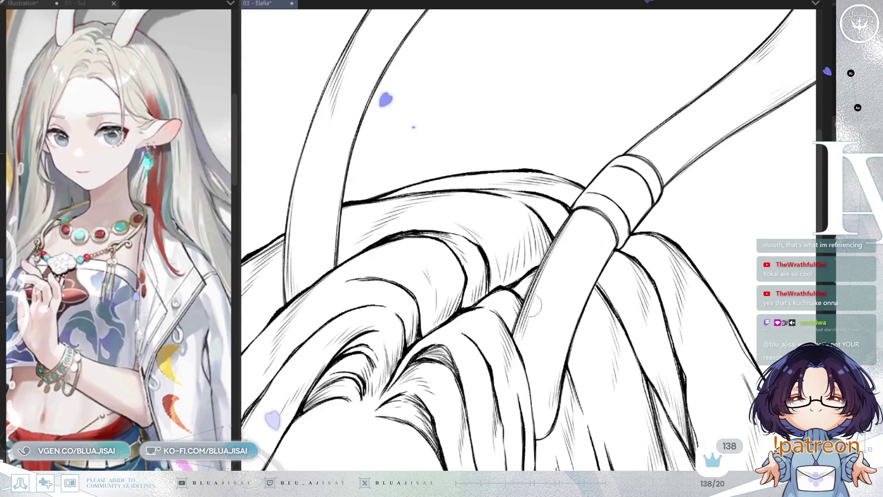
left_click_drag(547, 369, 637, 293)
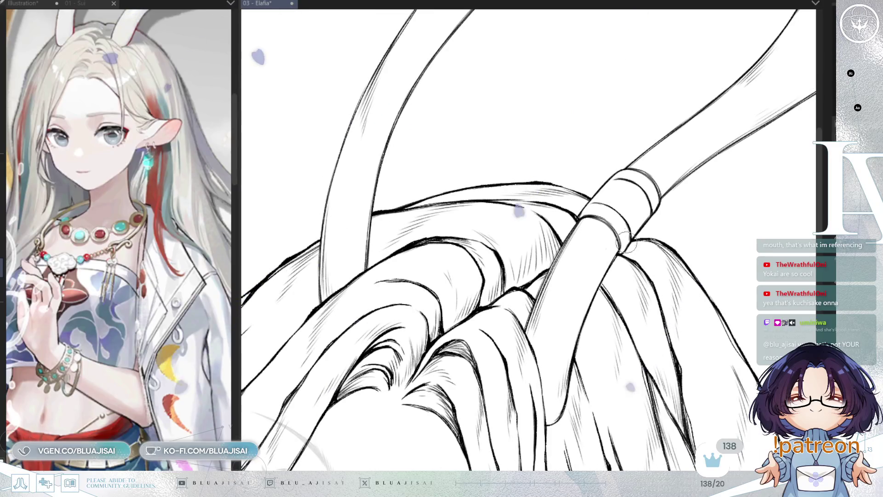
scroll(631, 249, "down", 1)
scroll(620, 235, "down", 1)
scroll(617, 236, "down", 1)
scroll(617, 237, "down", 1)
scroll(617, 236, "down", 1)
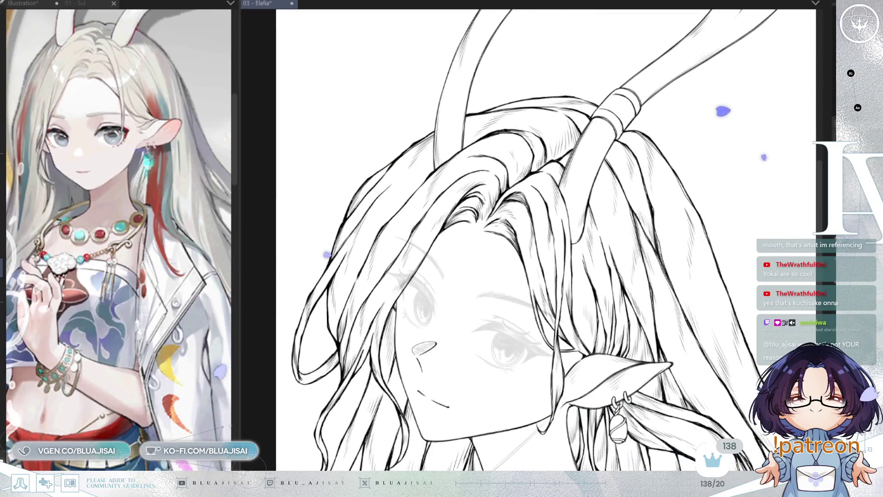
scroll(606, 278, "down", 2)
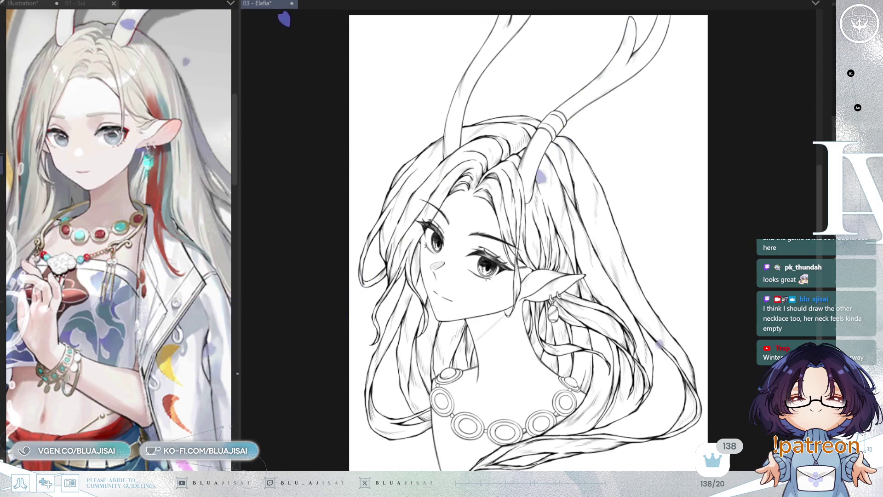
scroll(512, 362, "up", 1)
scroll(512, 362, "up", 1)
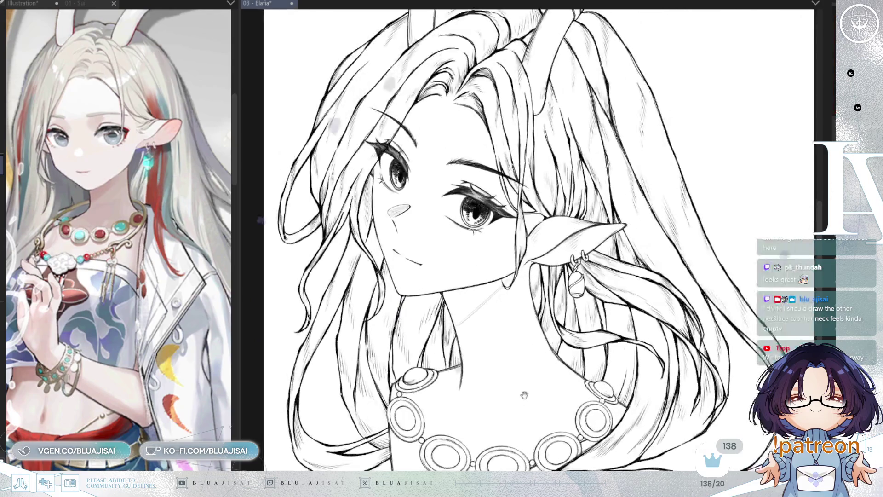
scroll(515, 345, "up", 1)
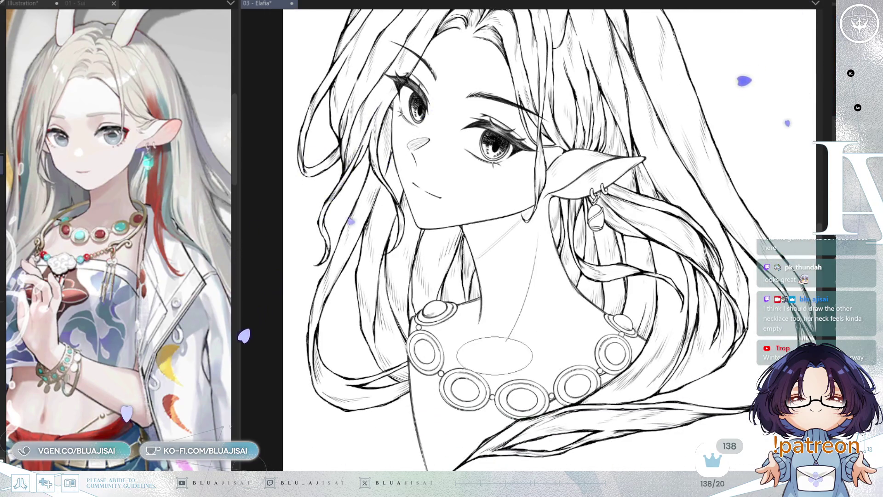
key("h")
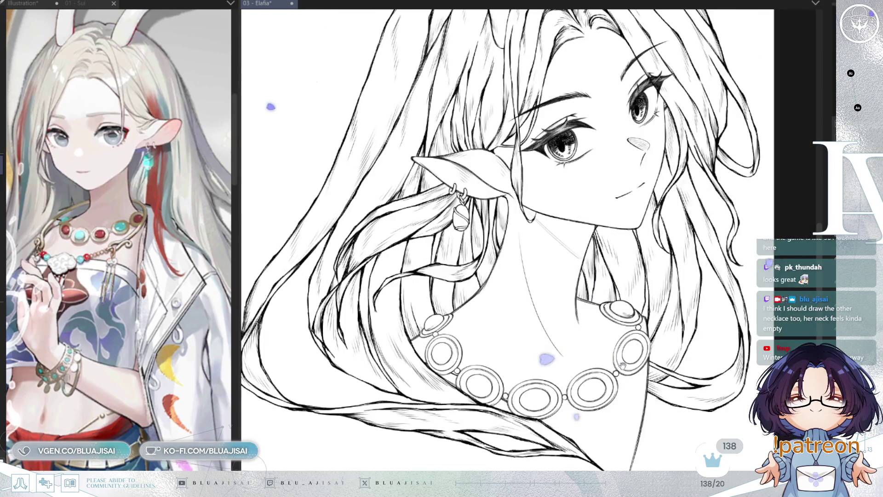
left_click_drag(548, 360, 442, 324)
- Sketch a faint ellipse for a second necklace above the ring necklace, mirroring the view to check it
left_click_drag(516, 311, 594, 302)
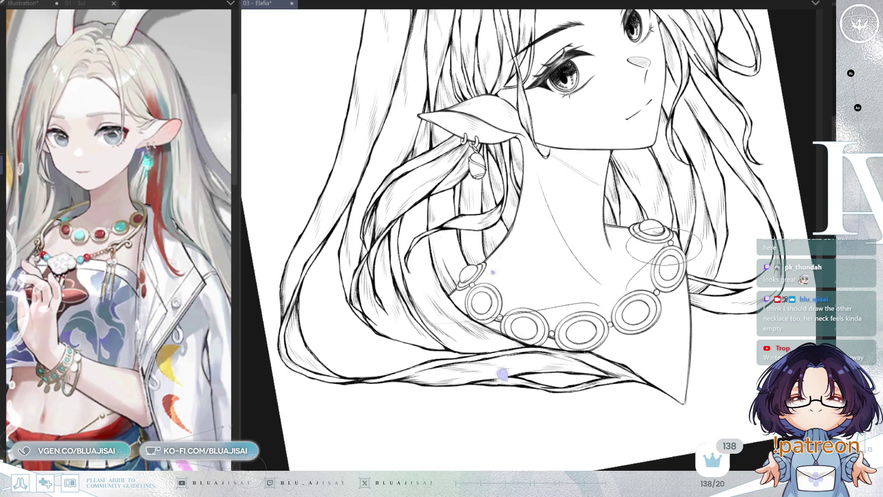
left_click_drag(680, 257, 676, 262)
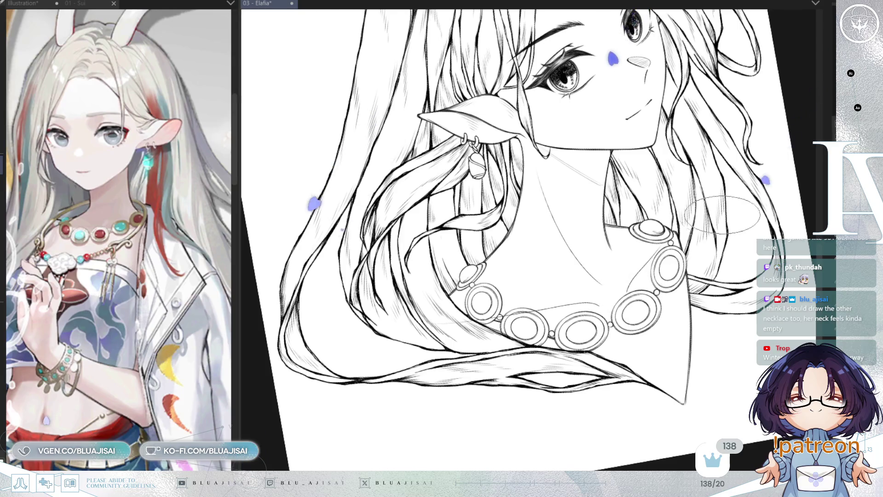
key("h")
key("minus")
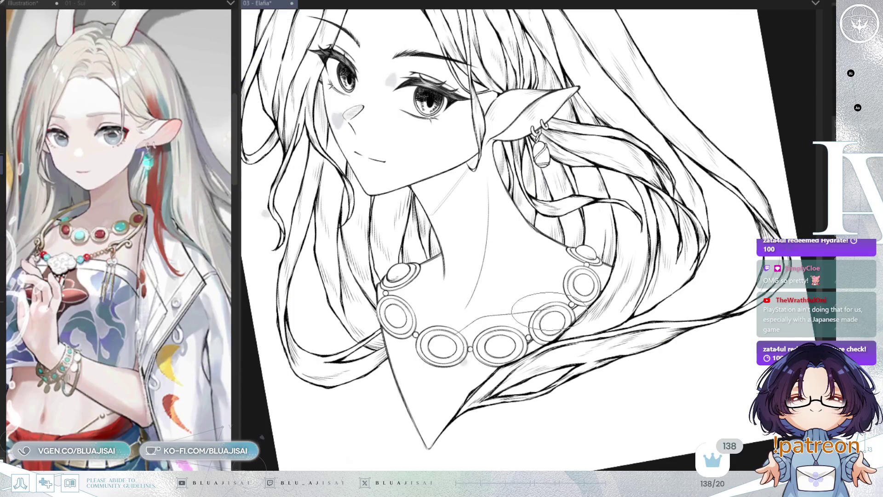
key("h")
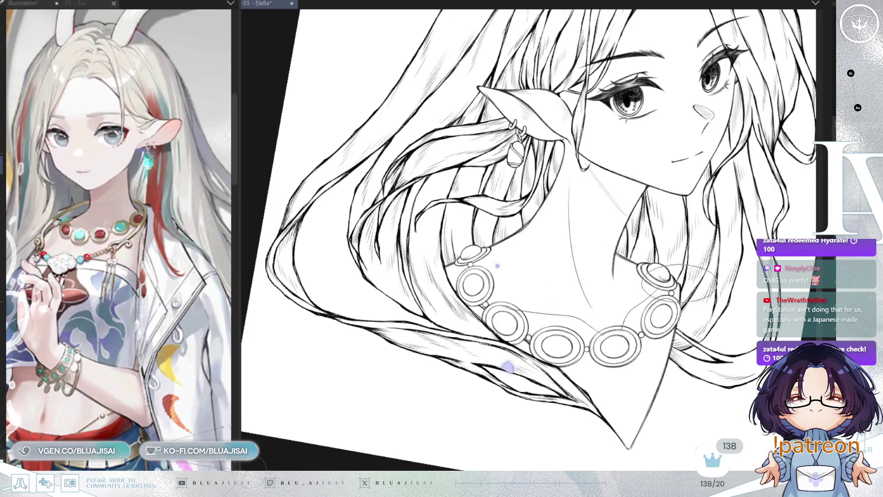
key("h")
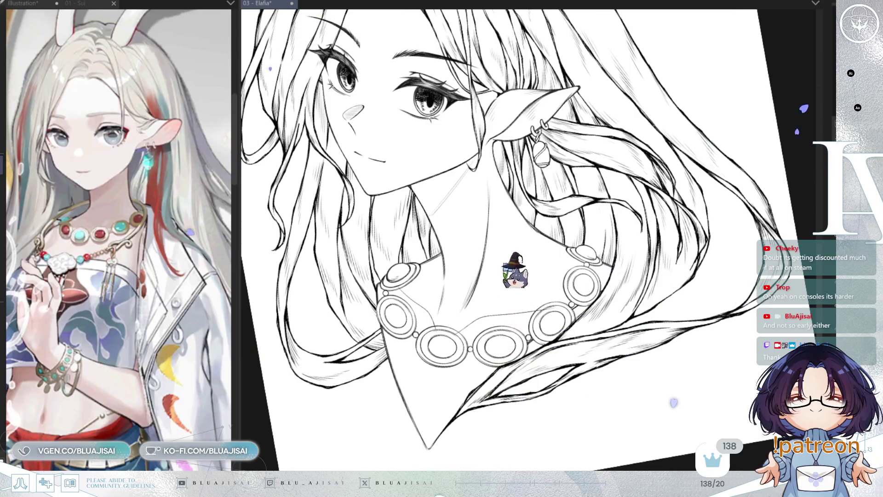
scroll(543, 167, "up", 2)
scroll(544, 168, "down", 1)
scroll(491, 345, "down", 5)
scroll(504, 256, "up", 1)
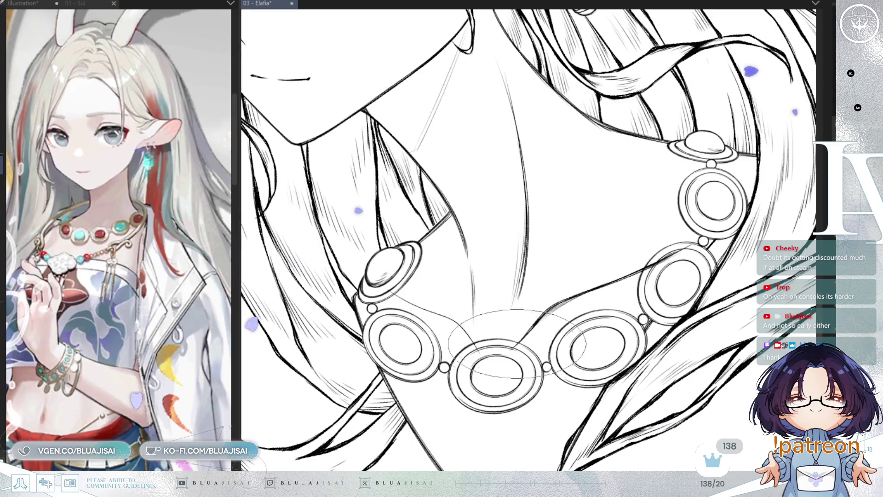
- Check the finished face, hair and necklace lineart mirrored, then return the view upright
key("h")
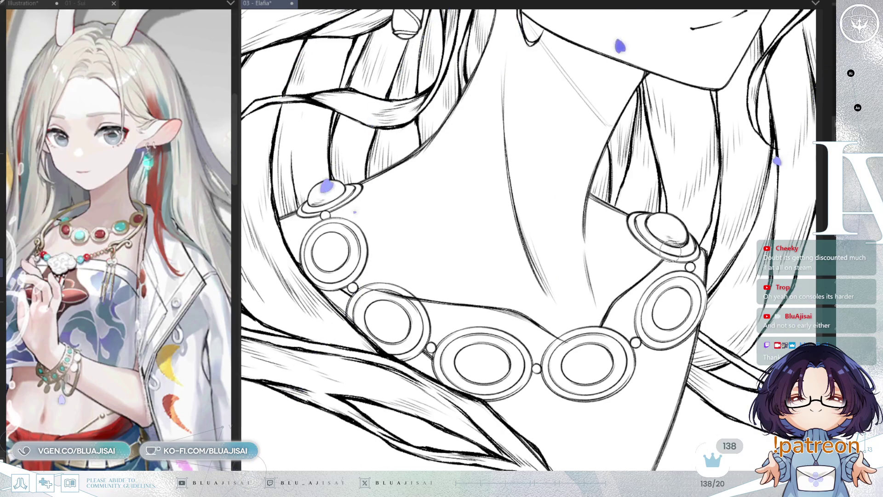
key("h")
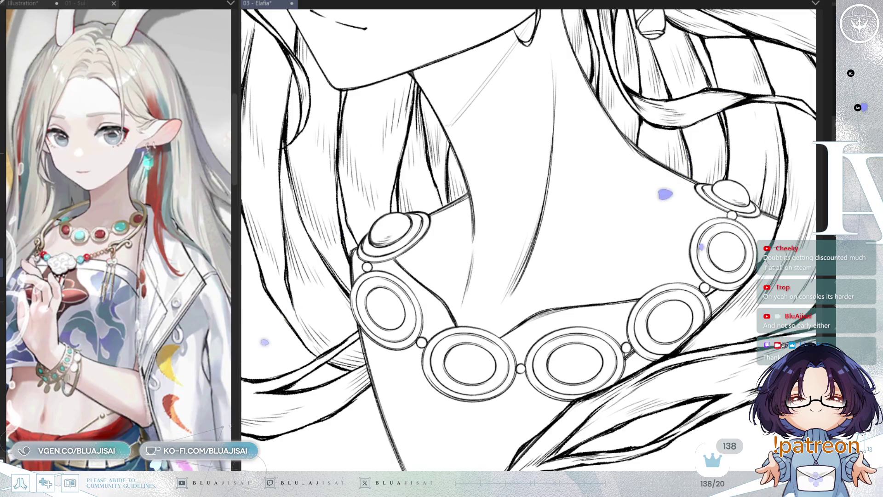
scroll(529, 240, "down", 2)
scroll(529, 239, "down", 2)
scroll(528, 239, "down", 2)
left_click_drag(657, 325, 686, 341)
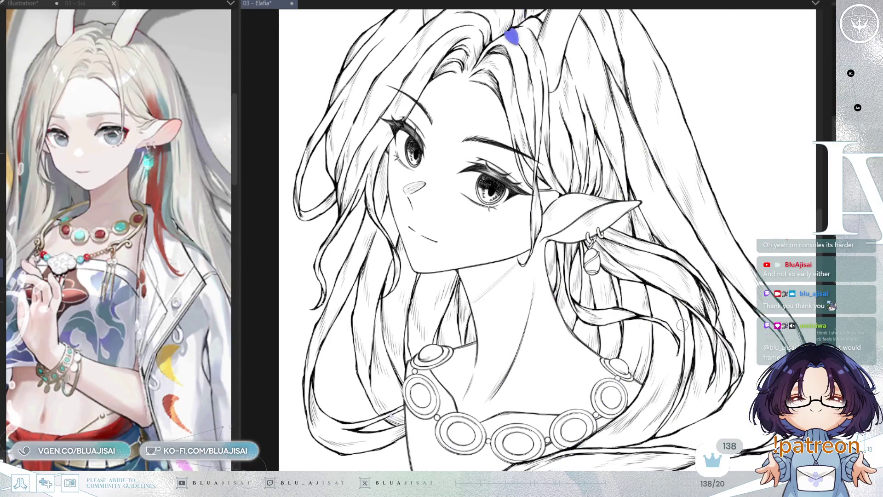
scroll(476, 102, "down", 3)
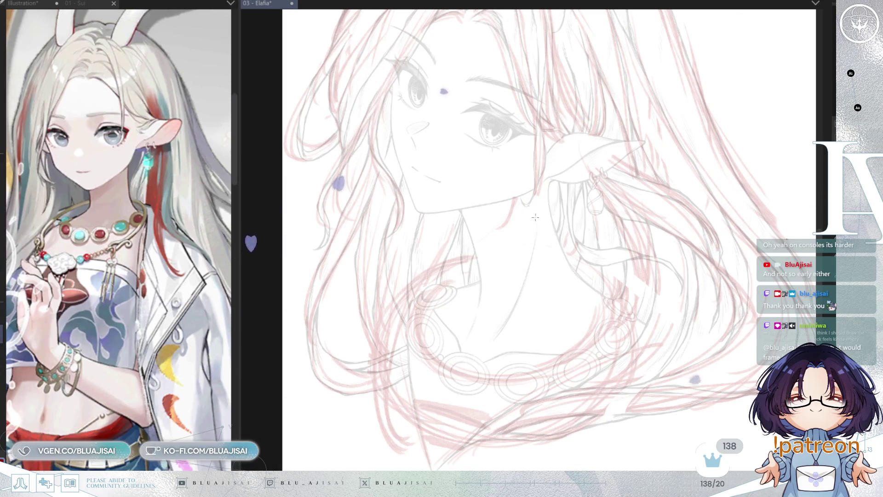
- Tilt and enlarge the canvas view over the faded lineart ready to sketch the necklace
mouse_move(535, 217)
left_mouse_down()
mouse_move(585, 304)
mouse_move(441, 229)
mouse_move(662, 422)
left_mouse_up()
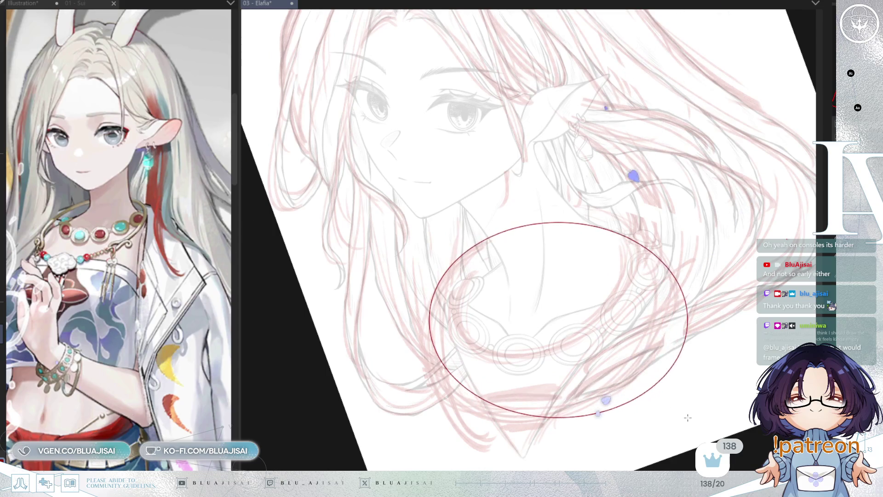
- Draw a red ellipse around the neckline and reshape it rounder before committing it
mouse_move(661, 422)
left_mouse_down()
mouse_move(684, 423)
mouse_move(684, 412)
left_mouse_up()
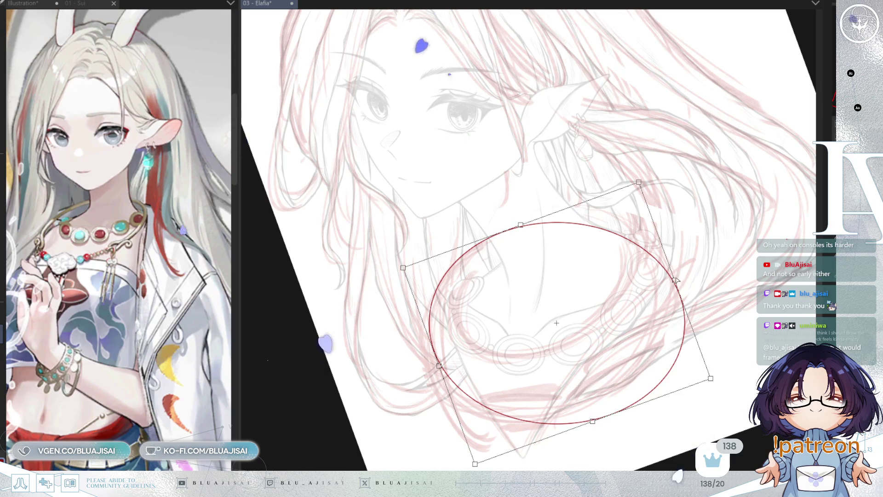
left_click_drag(667, 250, 659, 255)
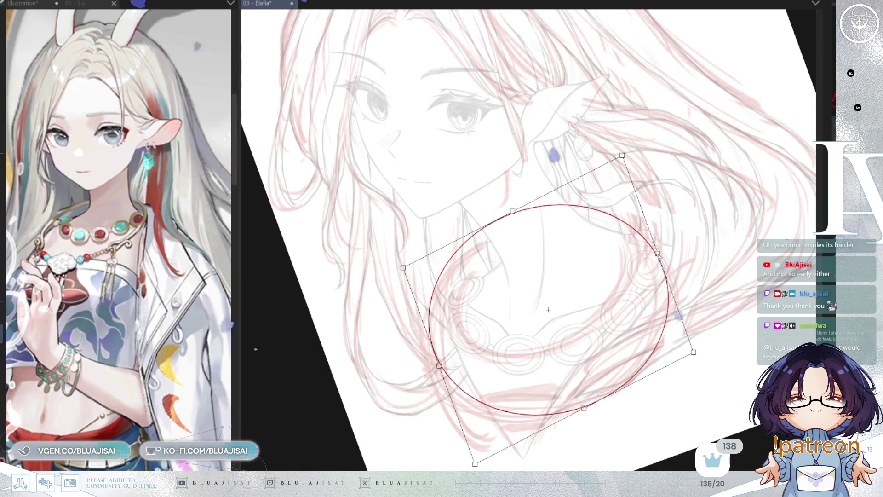
left_click_drag(584, 408, 580, 412)
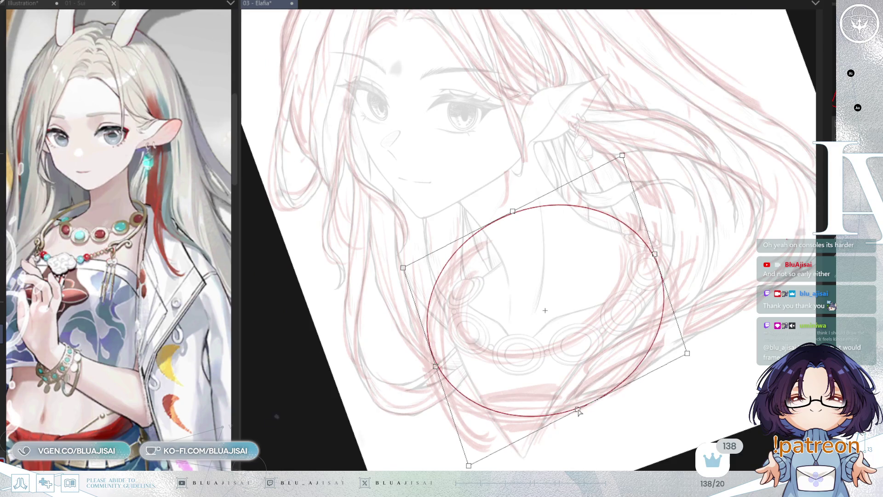
left_click_drag(512, 211, 515, 220)
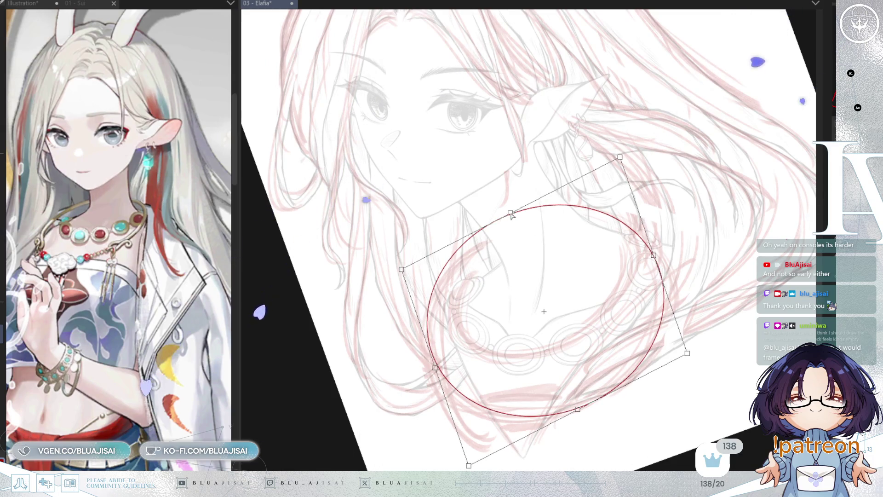
mouse_move(623, 160)
left_mouse_down()
mouse_move(625, 171)
mouse_move(630, 165)
left_mouse_up()
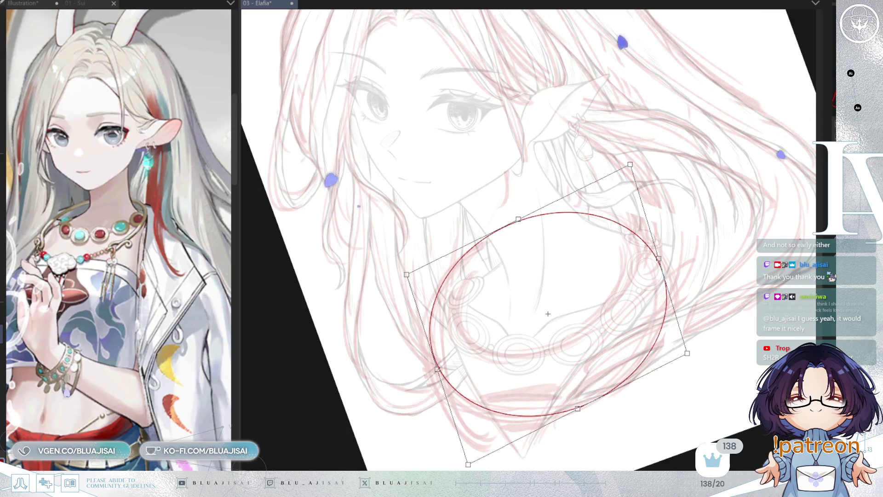
key("Return")
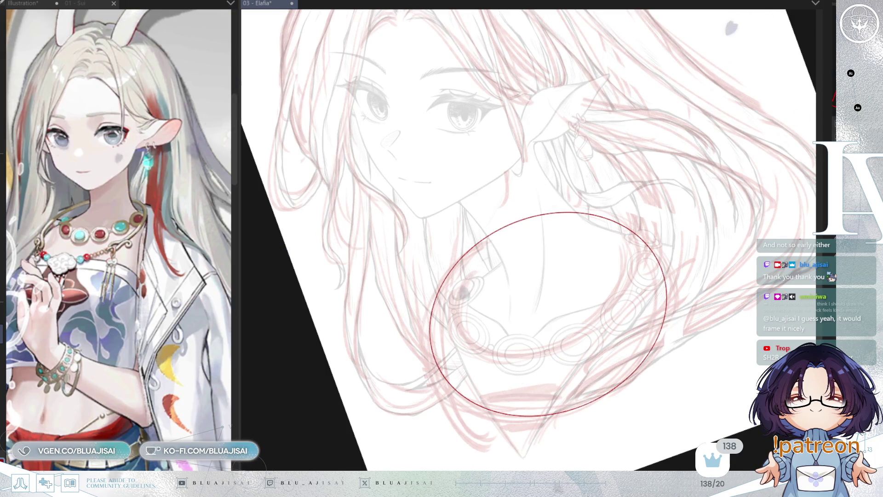
- Transform a copy of the ellipse into a slightly smaller inner ring, making a double ellipse
key("ctrl+t")
left_click_drag(587, 334, 592, 339)
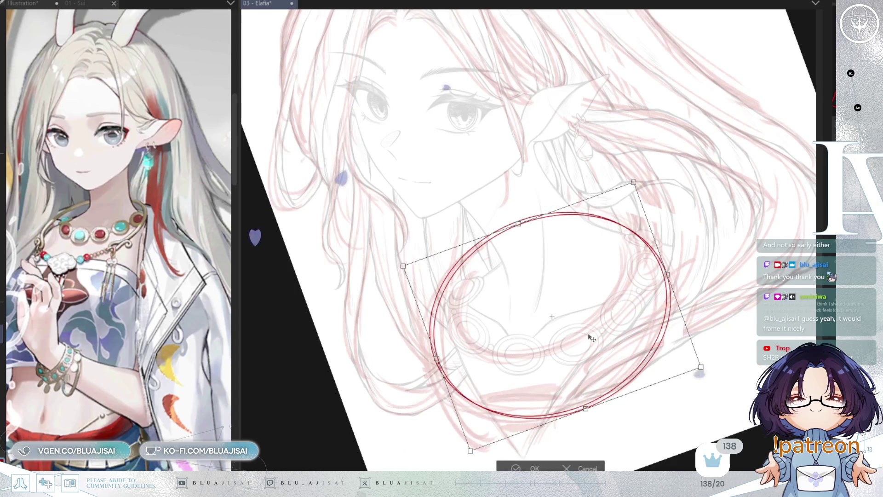
left_click_drag(664, 301, 656, 280)
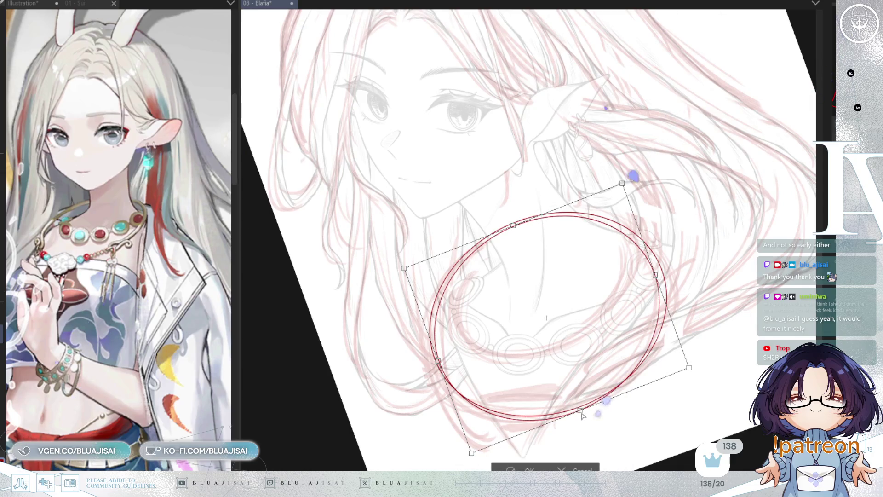
left_click_drag(580, 413, 582, 400)
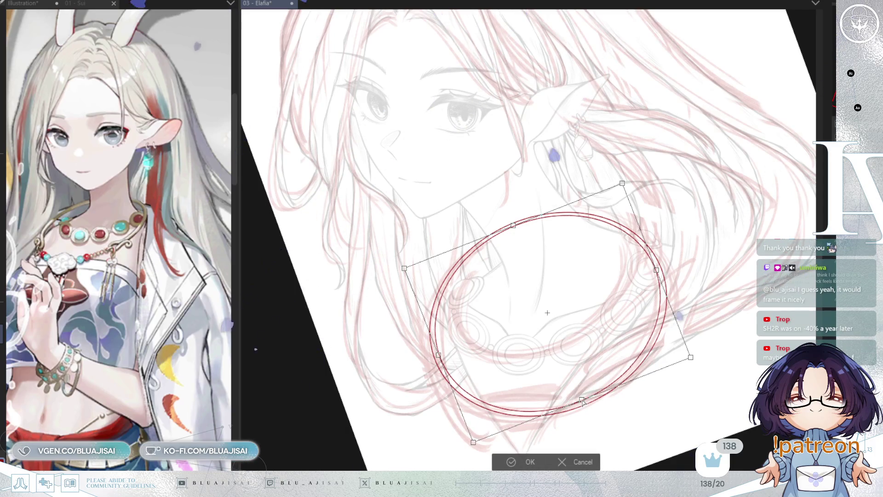
left_click_drag(511, 231, 513, 232)
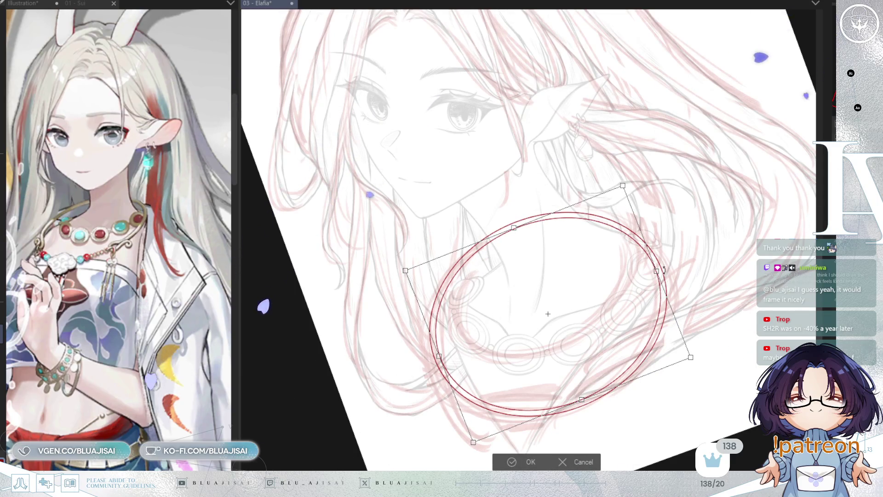
left_click_drag(657, 270, 658, 271)
left_click_drag(473, 442, 474, 440)
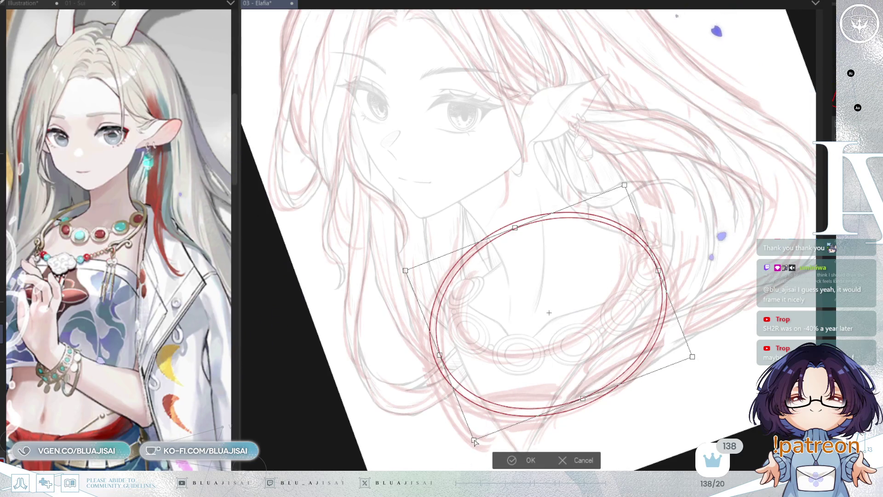
left_click_drag(694, 359, 690, 361)
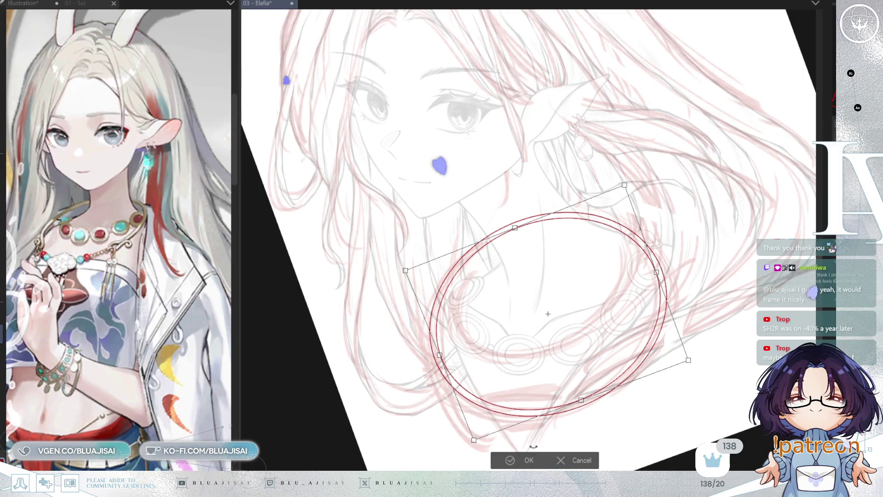
key("Return")
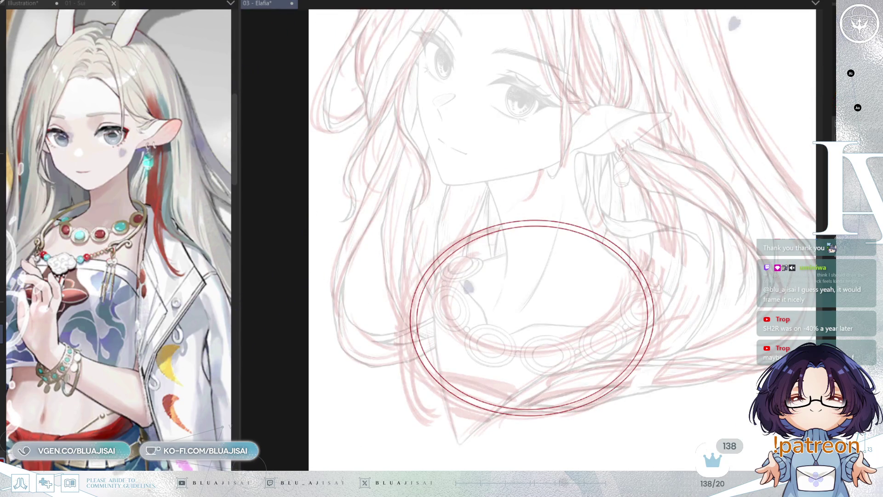
key("ctrl+t")
- Flatten and widen the double ellipse so it hangs across the chest, then confirm the transform
left_click_drag(532, 417, 530, 400)
left_click_drag(409, 219, 418, 227)
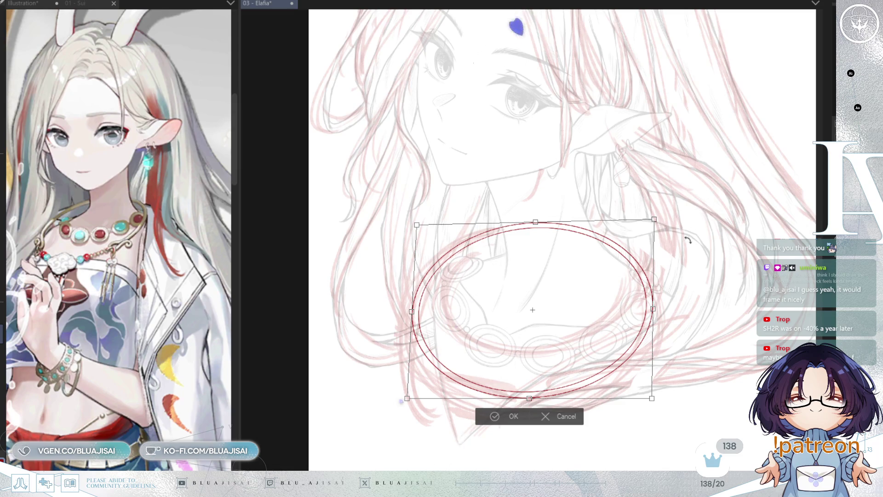
left_click_drag(656, 303, 662, 303)
left_click_drag(534, 394, 528, 390)
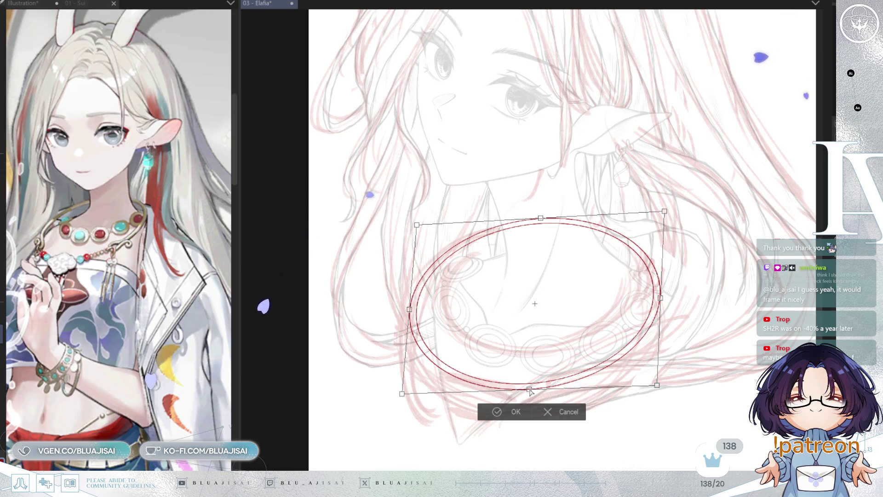
left_click_drag(541, 219, 542, 221)
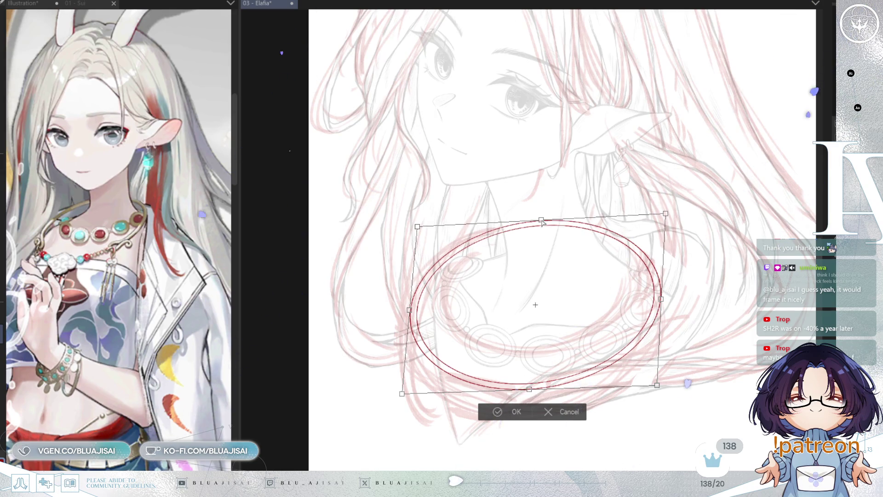
left_click(494, 412)
scroll(490, 420, "up", 1)
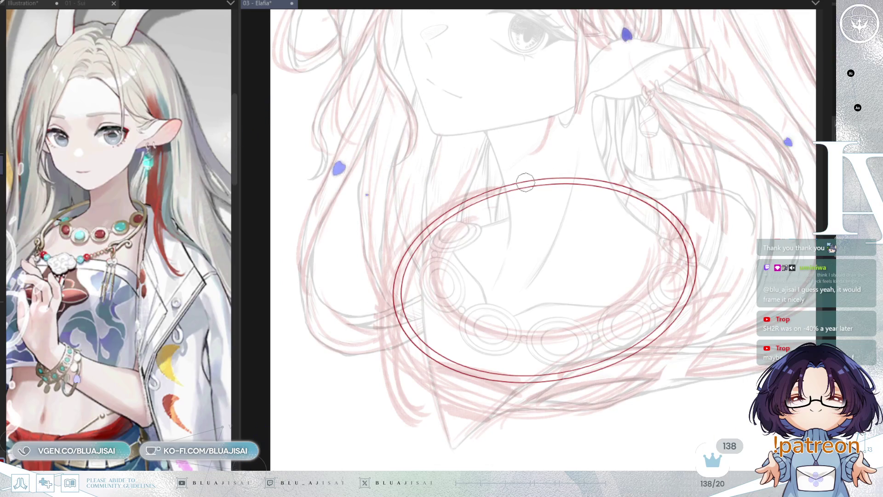
- Draw a long red vertical centre line down through the double ellipse, redoing it until straight
left_click_drag(526, 191, 523, 257)
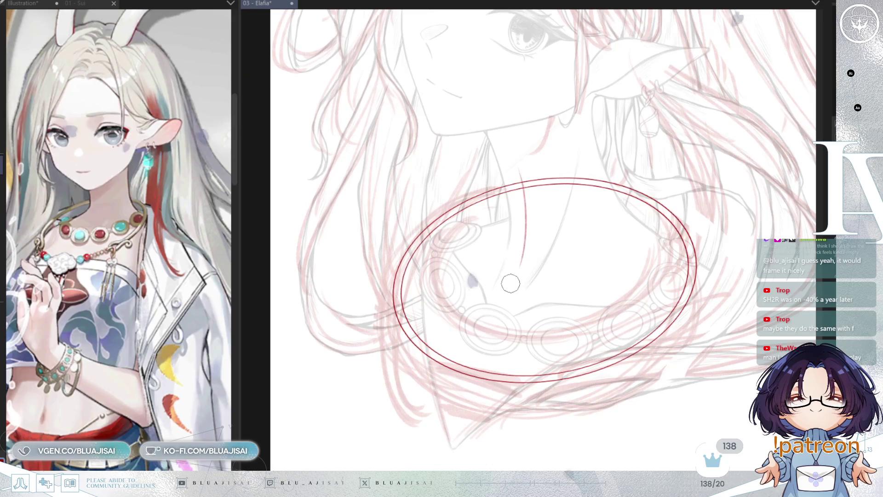
key("ctrl+z")
left_click_drag(502, 298, 469, 373)
key("ctrl+z")
key("ctrl+z")
key("ctrl+z")
left_click_drag(505, 287, 464, 435)
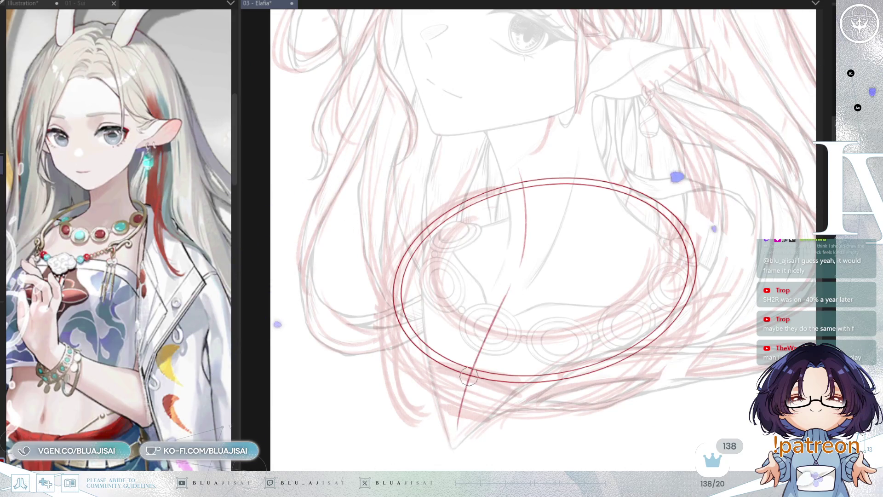
key("minus")
key("equal")
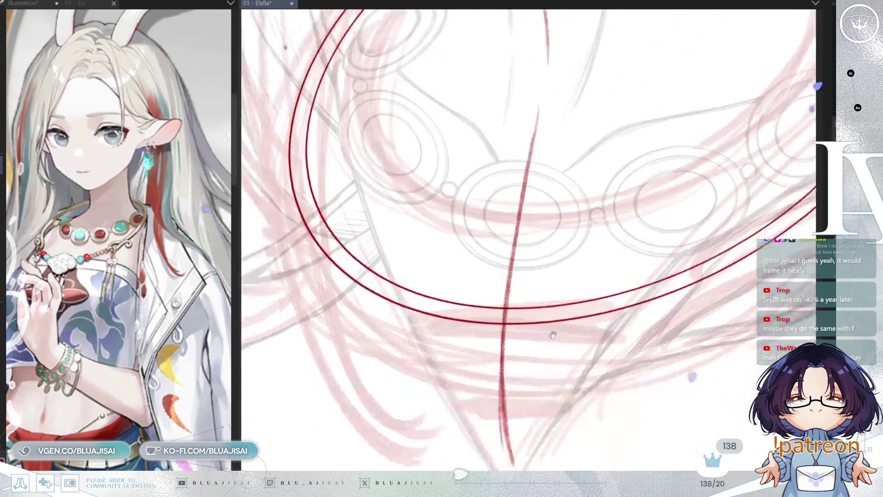
scroll(509, 295, "up", 5)
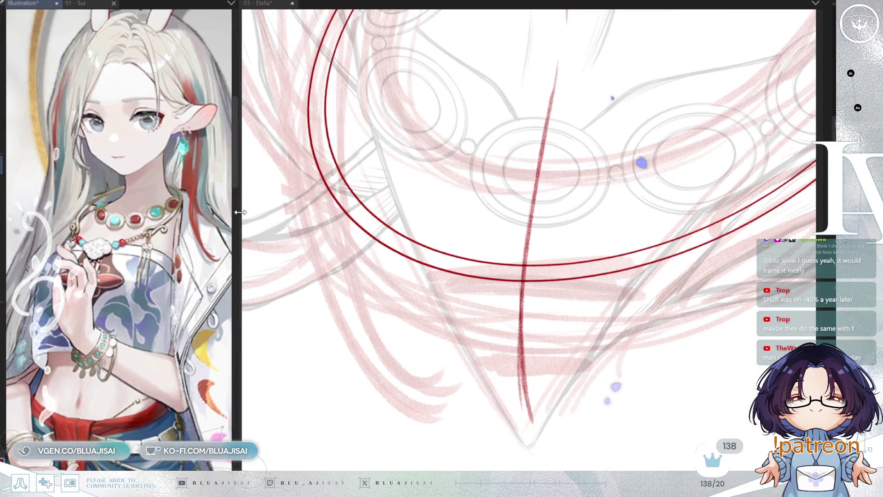
scroll(103, 336, "up", 2)
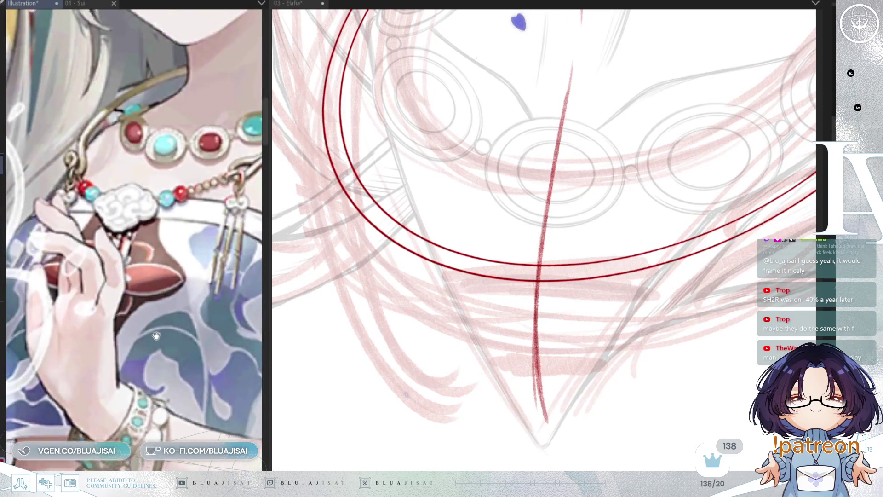
scroll(102, 337, "up", 2)
- Rough in the pendant's outer ellipse arcs and a small dark inner oval at its top
left_click_drag(543, 346, 543, 339)
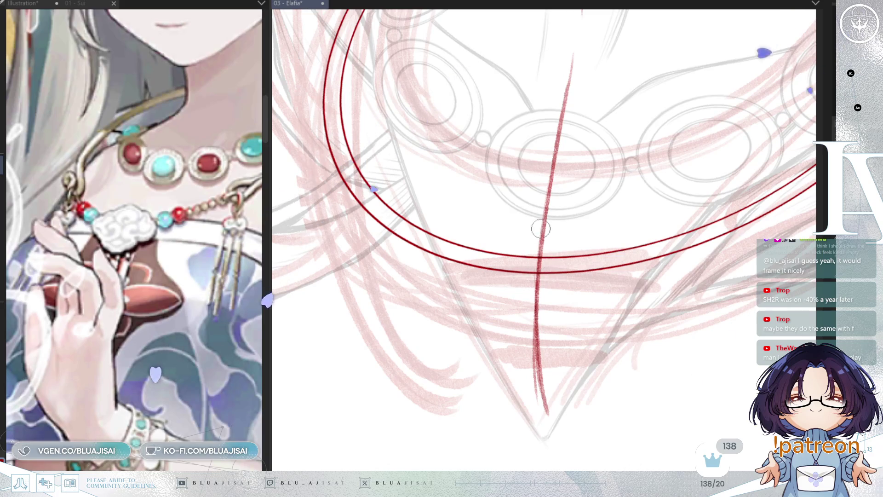
left_click_drag(526, 221, 454, 269)
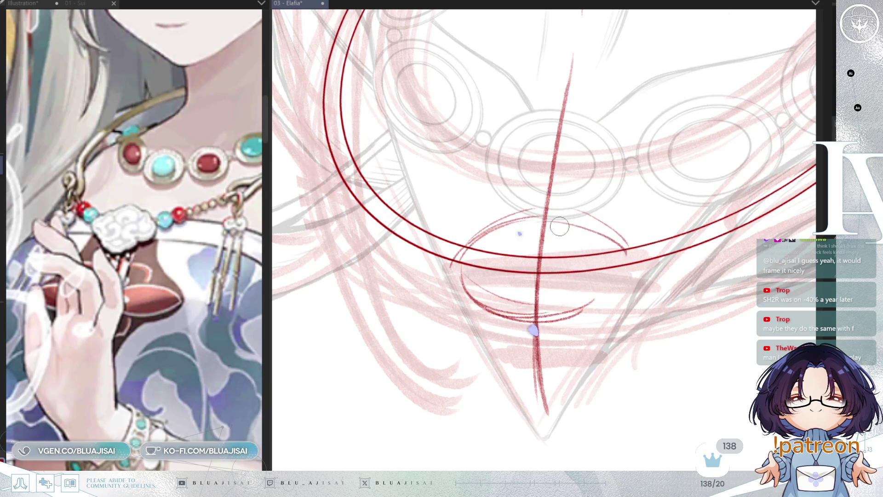
mouse_move(466, 276)
left_mouse_down()
mouse_move(625, 280)
mouse_move(600, 314)
mouse_move(624, 290)
left_mouse_up()
left_click_drag(635, 255, 547, 299)
mouse_move(573, 211)
left_mouse_down()
mouse_move(457, 276)
mouse_move(625, 304)
left_mouse_up()
left_click_drag(621, 271, 555, 320)
left_click_drag(542, 211, 614, 244)
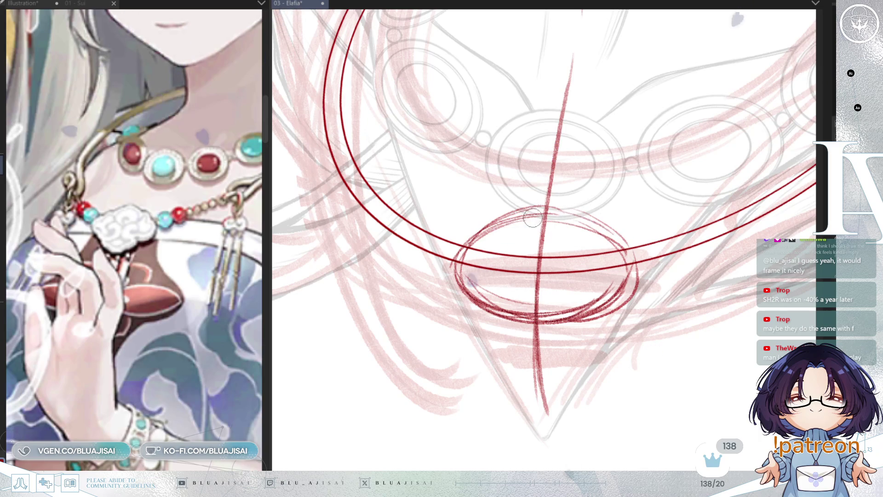
mouse_move(544, 219)
left_mouse_down()
mouse_move(532, 214)
mouse_move(549, 207)
mouse_move(514, 256)
mouse_move(573, 262)
left_mouse_up()
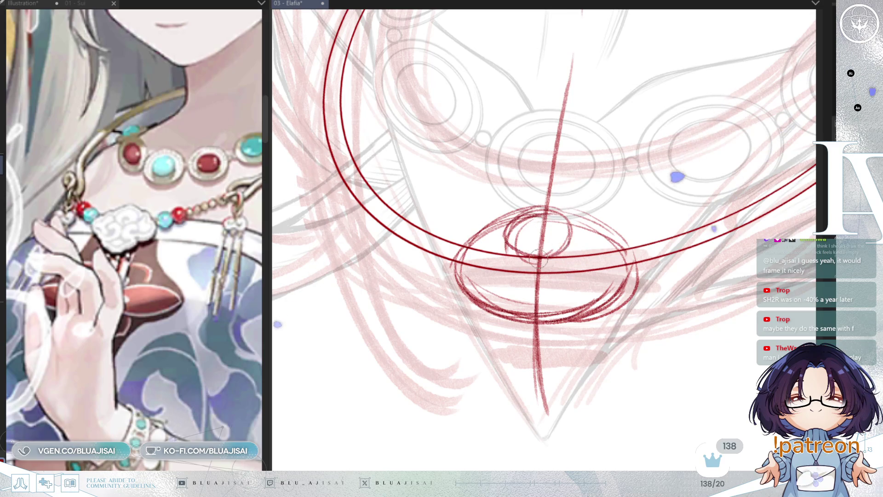
mouse_move(545, 201)
left_mouse_down()
mouse_move(554, 245)
mouse_move(577, 238)
mouse_move(567, 214)
left_mouse_up()
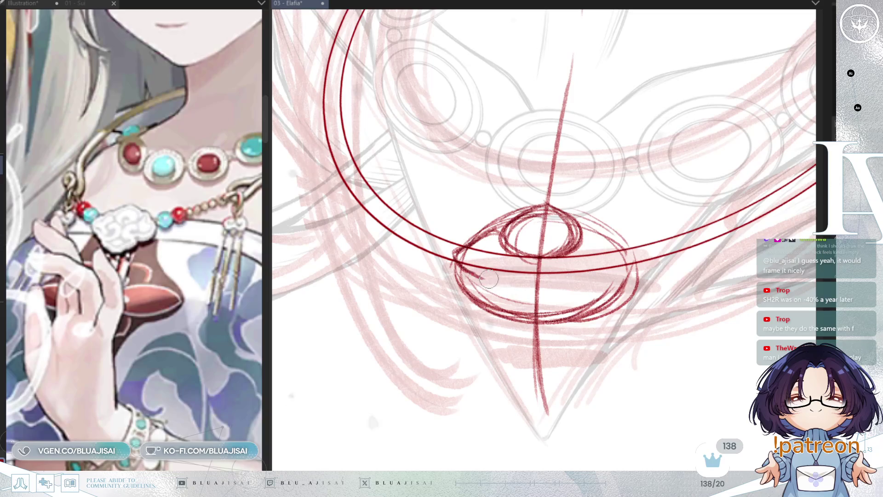
- Draw scroll curls on the pendant's left and right lobes and a spiral in the top lobe
mouse_move(469, 277)
left_mouse_down()
mouse_move(483, 289)
mouse_move(526, 261)
mouse_move(507, 263)
mouse_move(484, 291)
left_mouse_up()
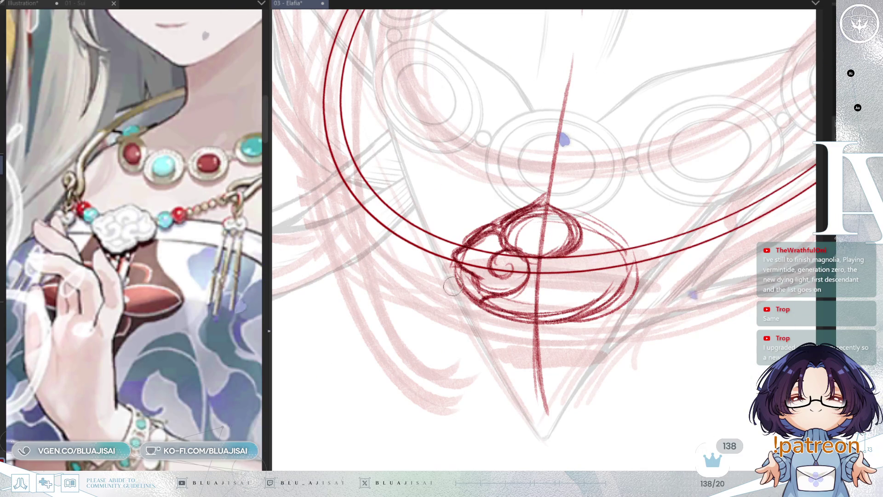
left_click_drag(452, 286, 522, 276)
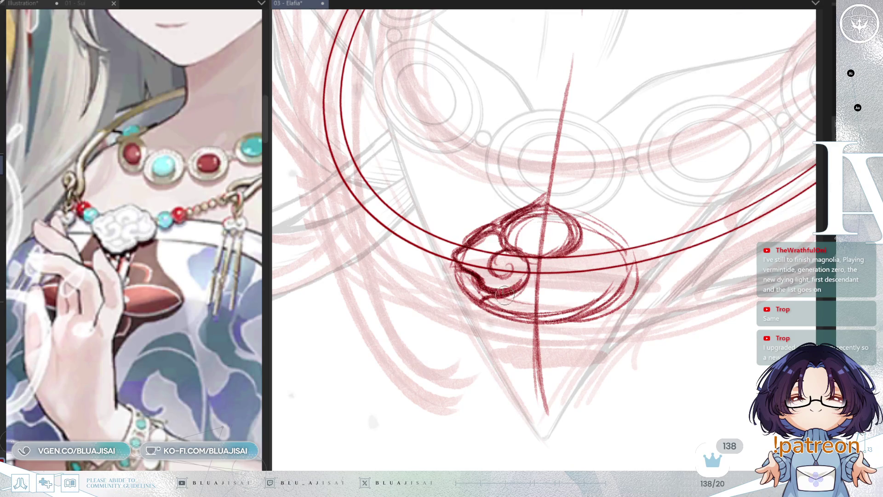
mouse_move(455, 264)
left_mouse_down()
mouse_move(487, 280)
mouse_move(517, 266)
left_mouse_up()
mouse_move(476, 290)
left_mouse_down()
mouse_move(507, 273)
mouse_move(479, 287)
left_mouse_up()
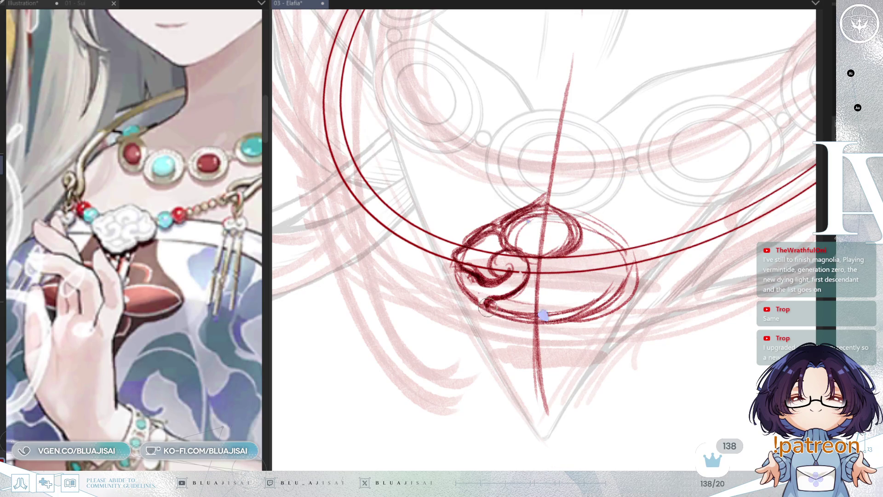
left_click_drag(486, 304, 562, 297)
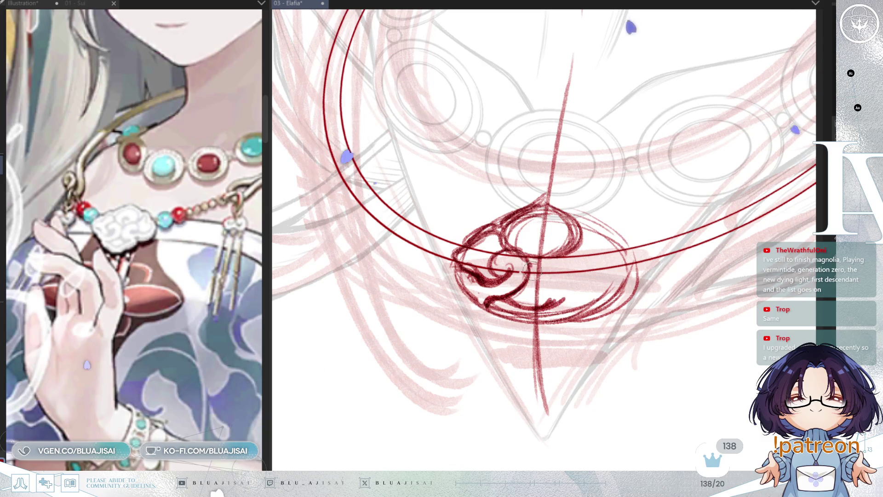
mouse_move(566, 248)
left_mouse_down()
mouse_move(595, 276)
mouse_move(553, 287)
mouse_move(578, 280)
mouse_move(613, 307)
left_mouse_up()
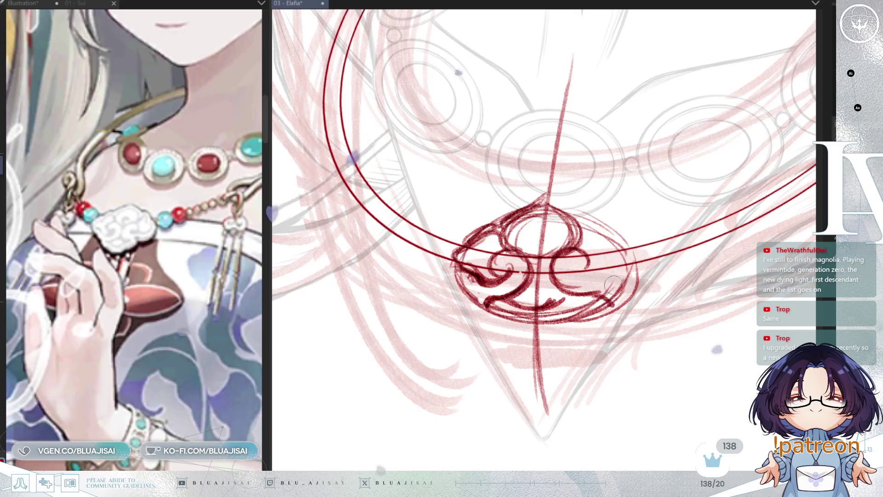
mouse_move(579, 272)
left_mouse_down()
mouse_move(572, 276)
mouse_move(629, 284)
left_mouse_up()
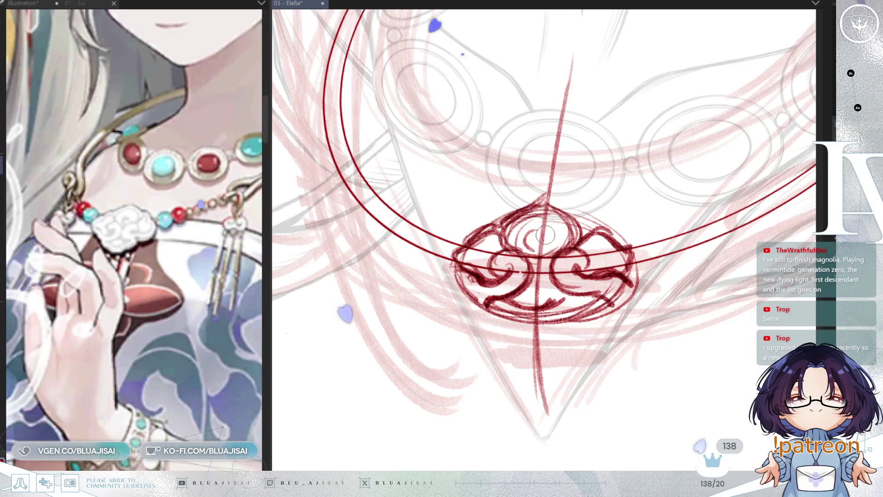
mouse_move(541, 235)
left_mouse_down()
mouse_move(531, 237)
mouse_move(545, 231)
mouse_move(538, 259)
mouse_move(555, 252)
left_mouse_up()
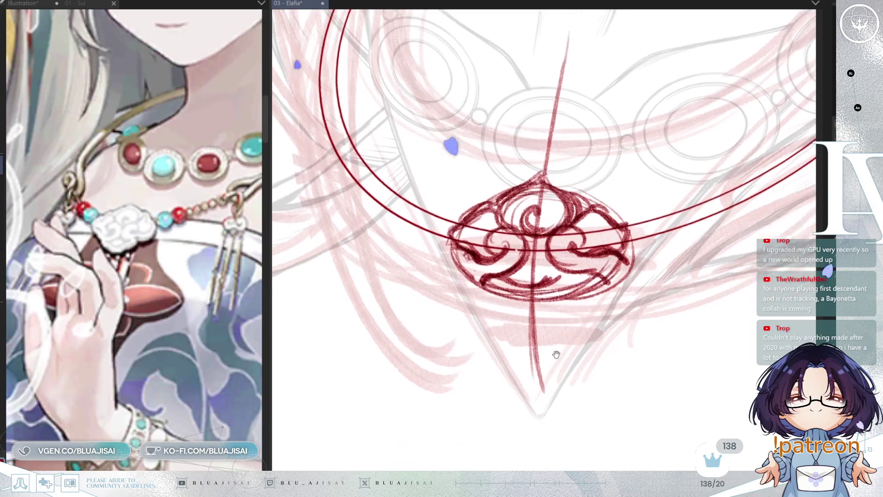
left_click_drag(556, 354, 545, 322)
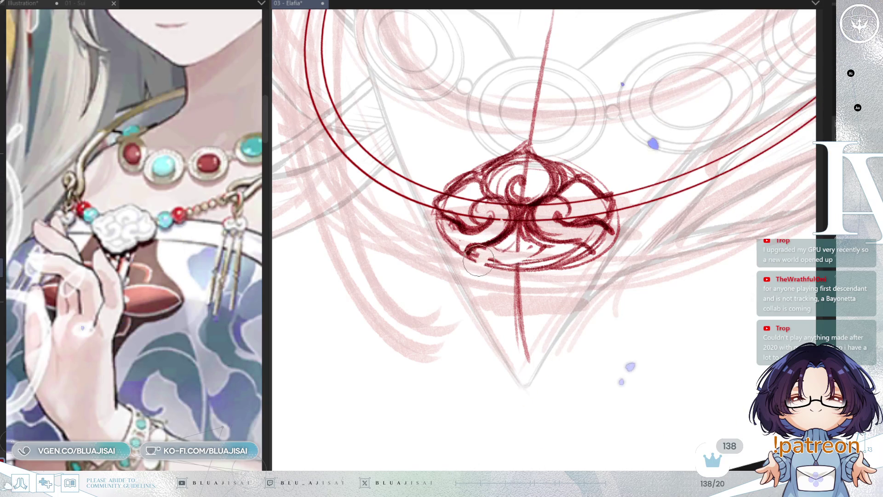
- Erase the rough bottom and give the pendant a pointed tip, darkening its outer edges
left_click_drag(479, 261, 564, 260)
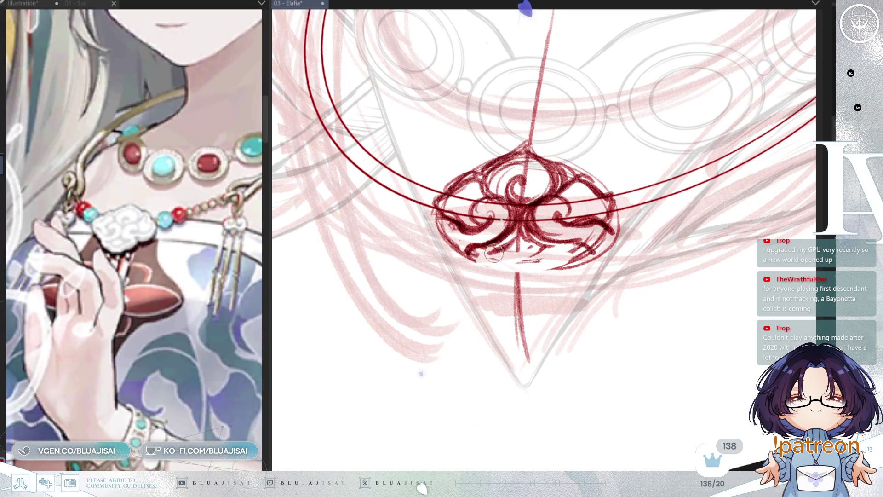
mouse_move(526, 247)
left_mouse_down()
mouse_move(519, 271)
mouse_move(546, 257)
mouse_move(528, 275)
mouse_move(558, 268)
left_mouse_up()
left_click_drag(521, 293, 577, 253)
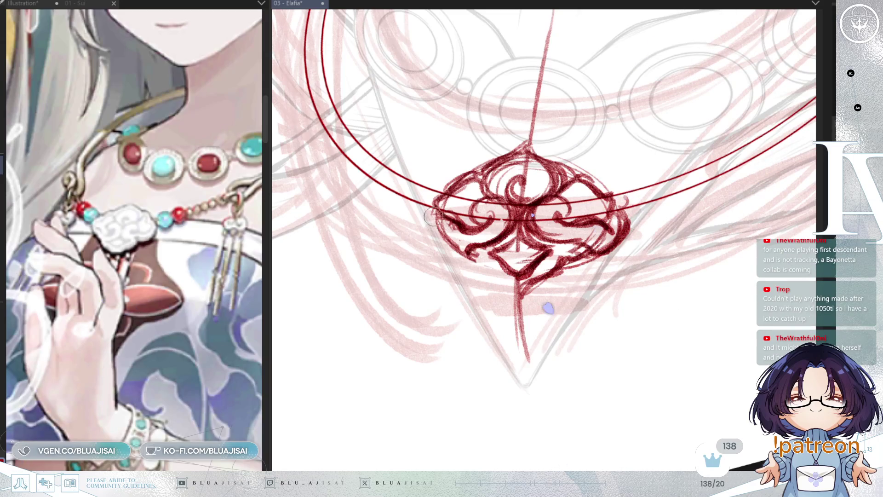
left_click_drag(524, 7, 494, 67)
left_click_drag(577, 289, 614, 264)
left_click_drag(573, 297, 640, 239)
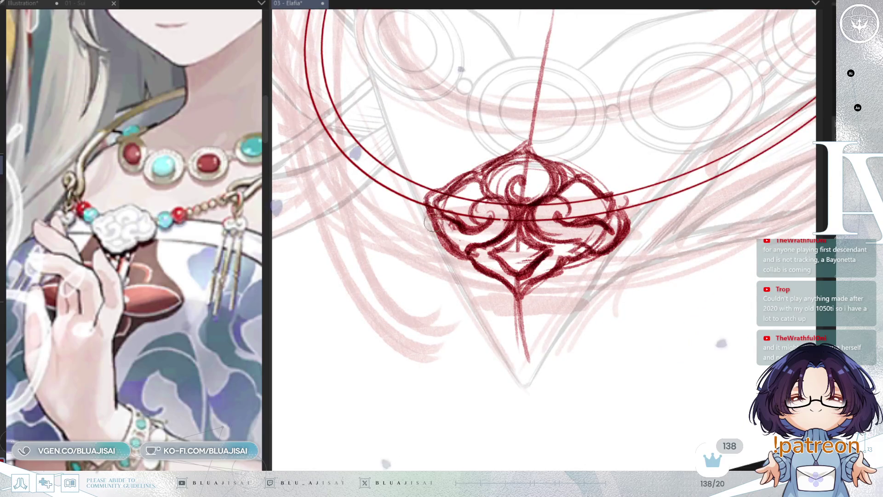
left_click_drag(436, 194, 526, 142)
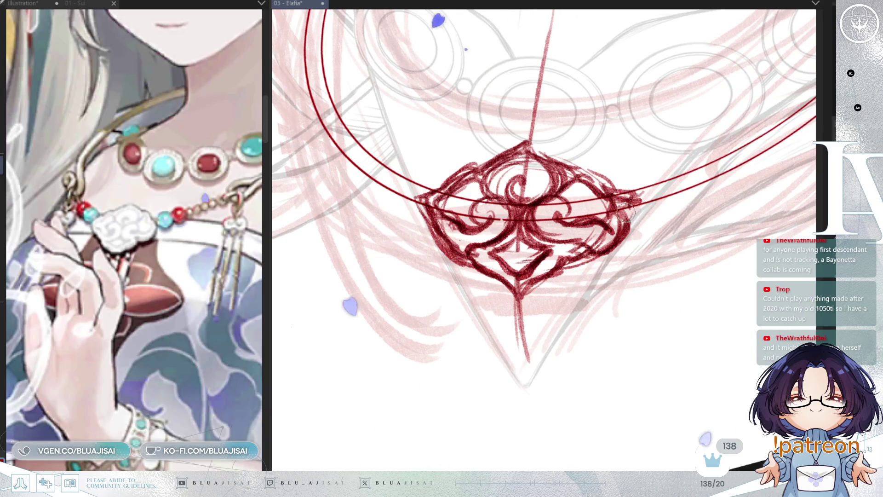
mouse_move(616, 246)
left_mouse_down()
mouse_move(579, 224)
mouse_move(601, 245)
left_mouse_up()
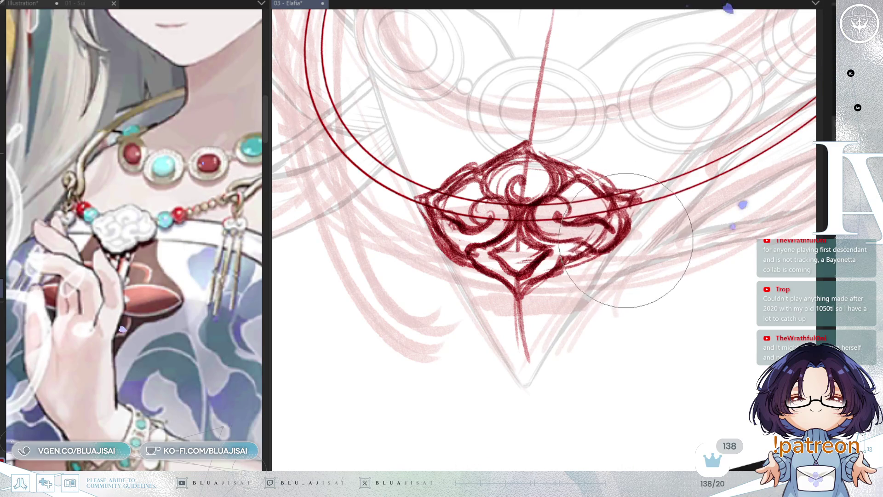
- With a smaller brush, redraw the pendant's lower-right edge and thicken the lower-left edge
key("bracketleft")
key("bracketleft")
key("bracketleft")
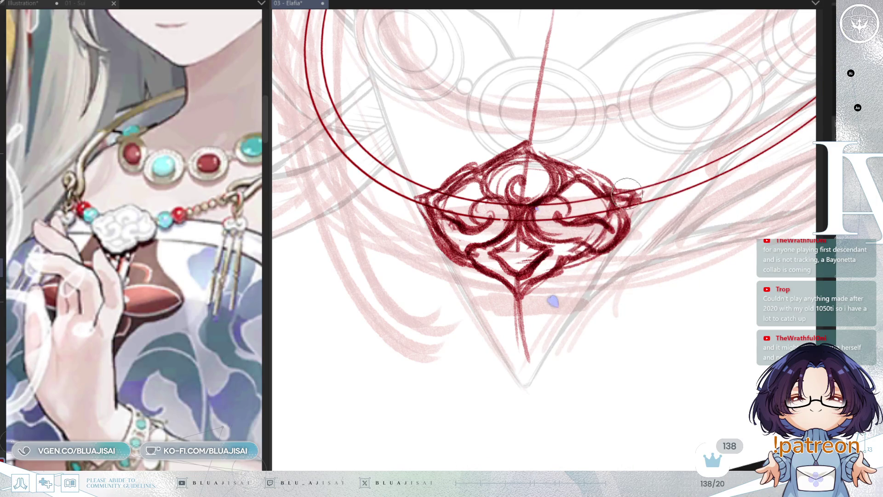
left_click_drag(637, 195, 615, 229)
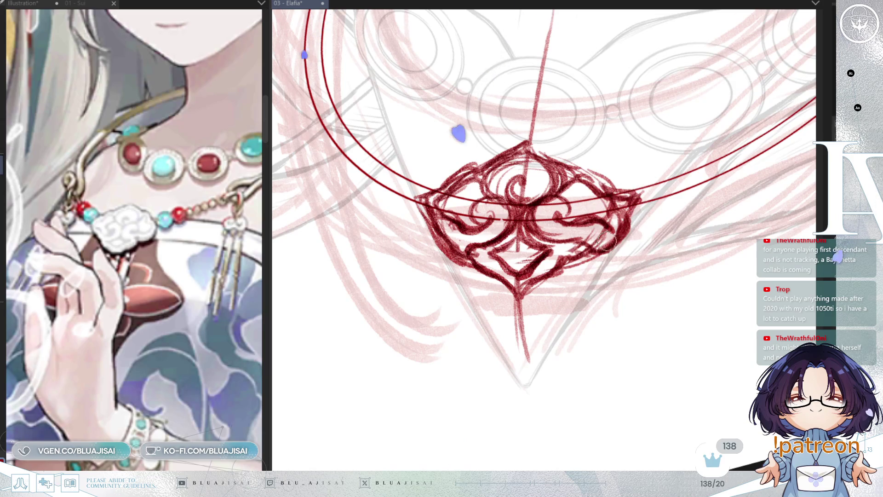
key("ctrl+z")
key("ctrl+z")
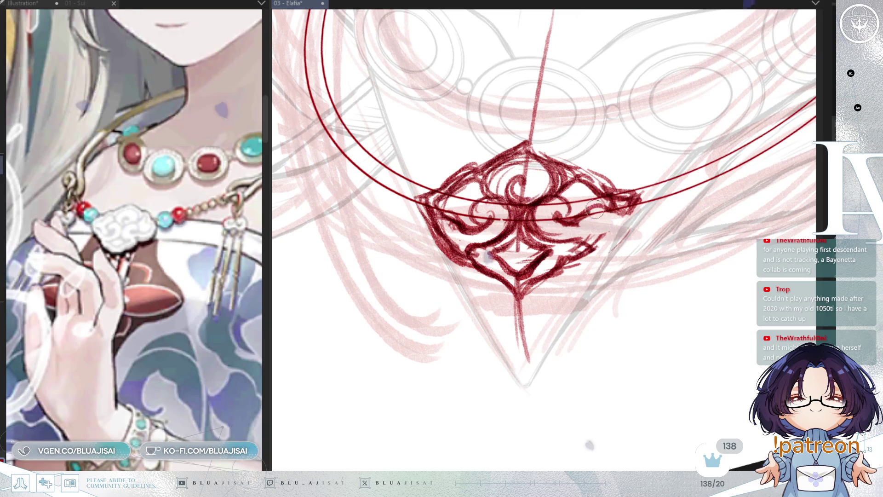
left_click_drag(631, 199, 585, 254)
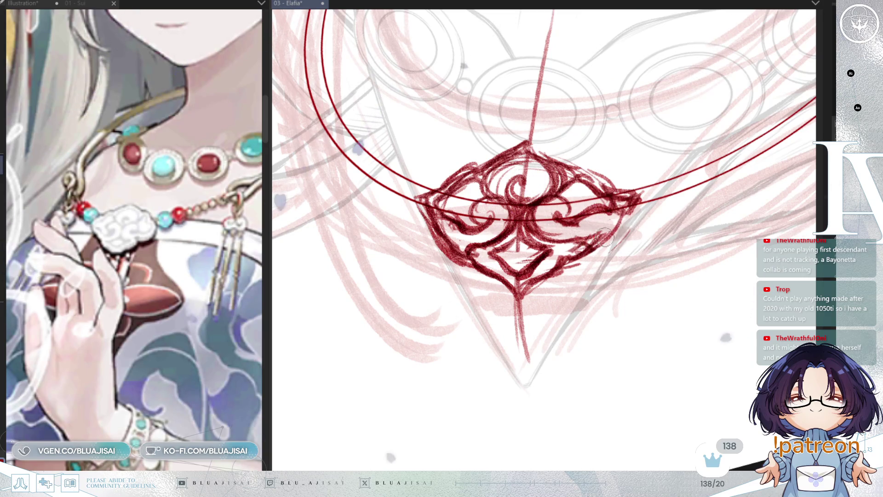
left_click_drag(640, 196, 588, 263)
mouse_move(631, 217)
left_mouse_down()
mouse_move(594, 254)
mouse_move(563, 260)
left_mouse_up()
left_click_drag(424, 223, 491, 268)
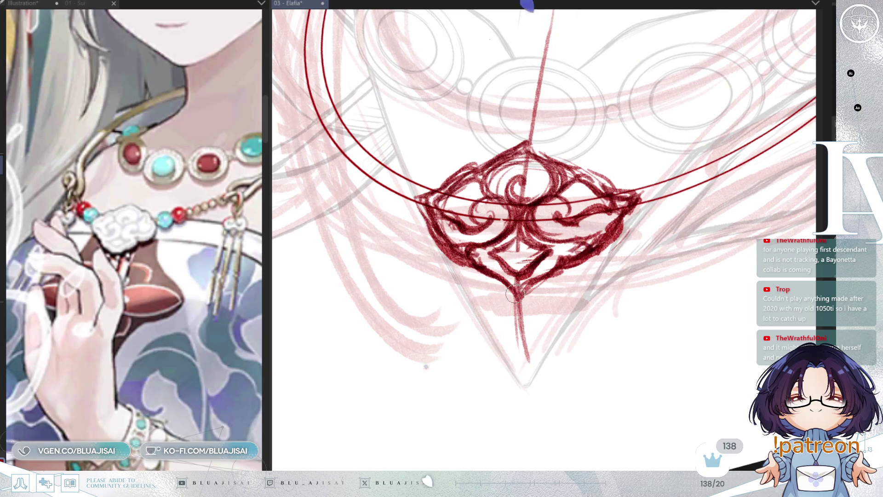
scroll(513, 293, "up", 2)
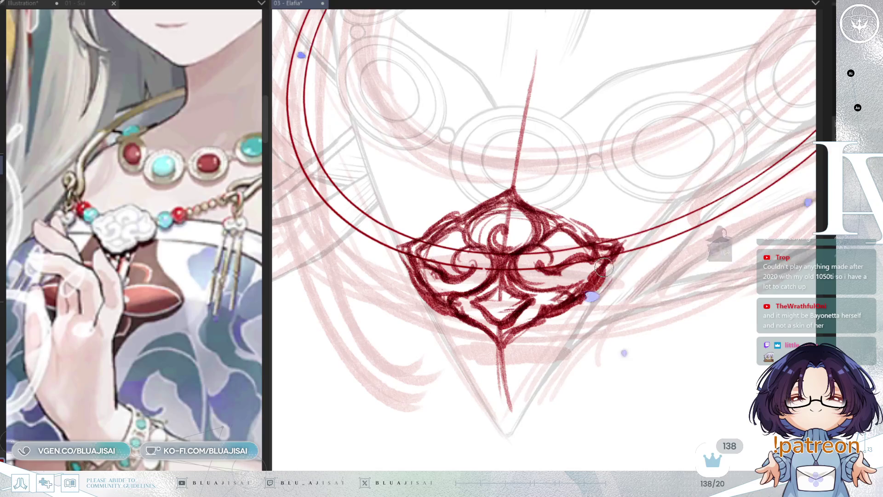
scroll(604, 268, "down", 3)
- Add small red bead circles on the necklace line on both sides of the pendant
left_click_drag(604, 266, 582, 294)
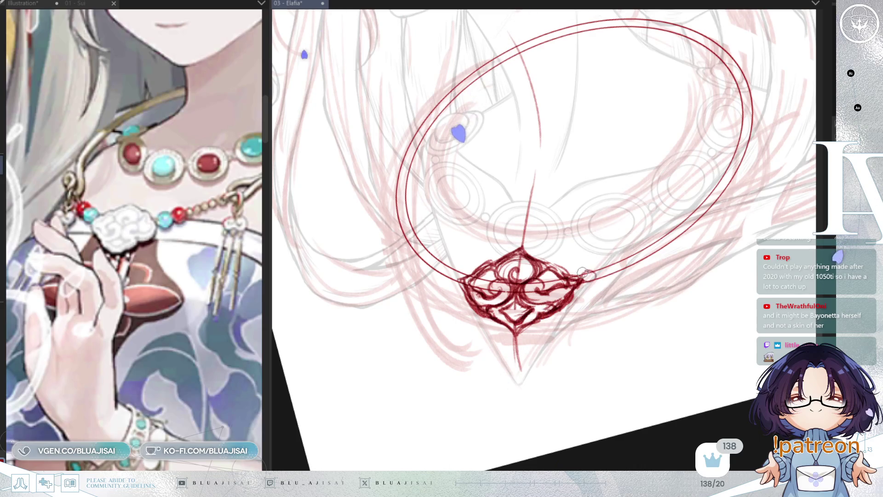
left_click_drag(601, 271, 605, 270)
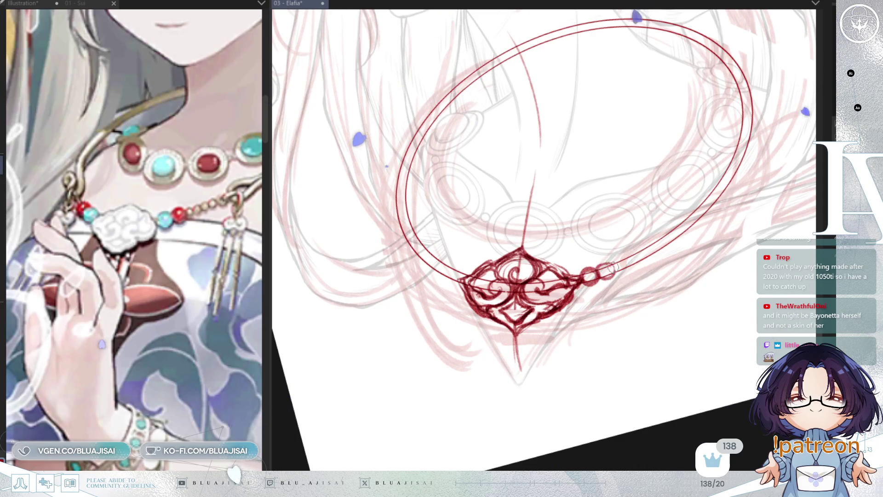
left_click_drag(453, 277, 457, 276)
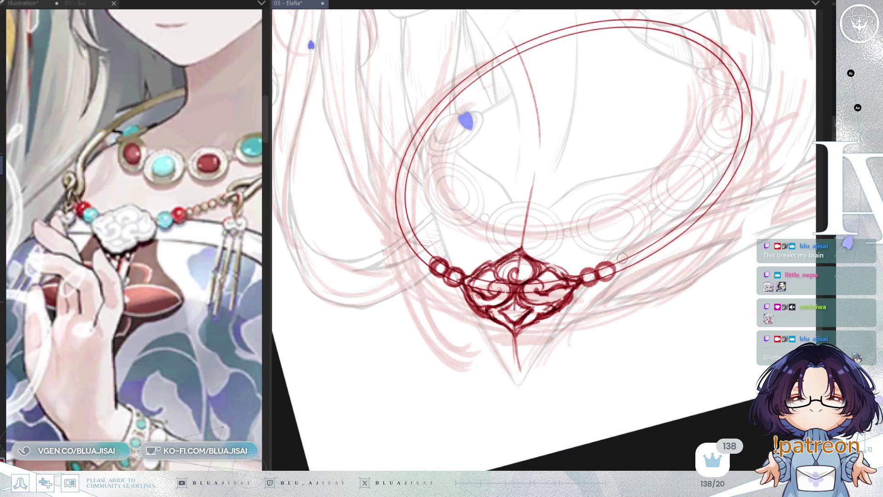
scroll(623, 257, "up", 2)
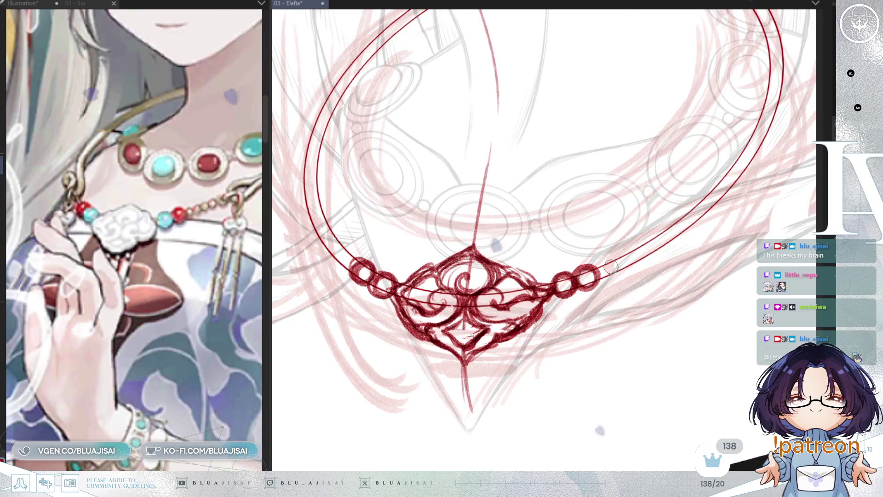
- Draw a row of small bead circles extending the chain up-right from the pendant
left_click_drag(619, 260, 653, 246)
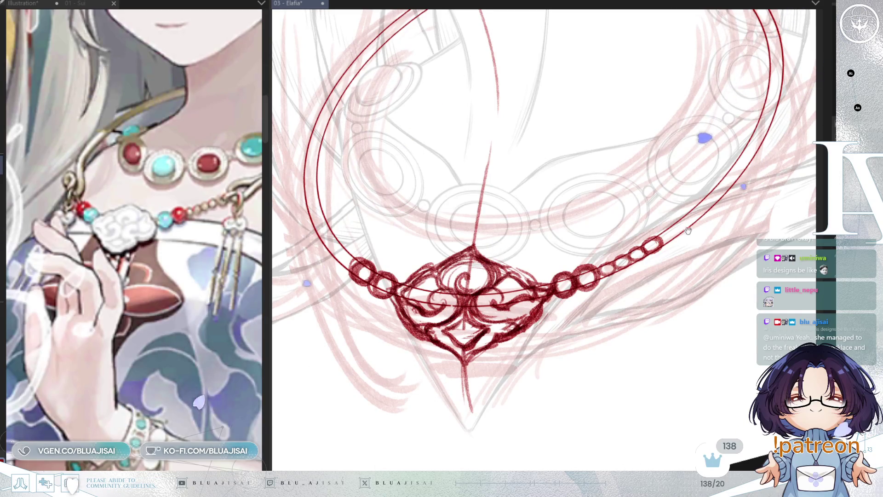
left_click_drag(688, 231, 679, 235)
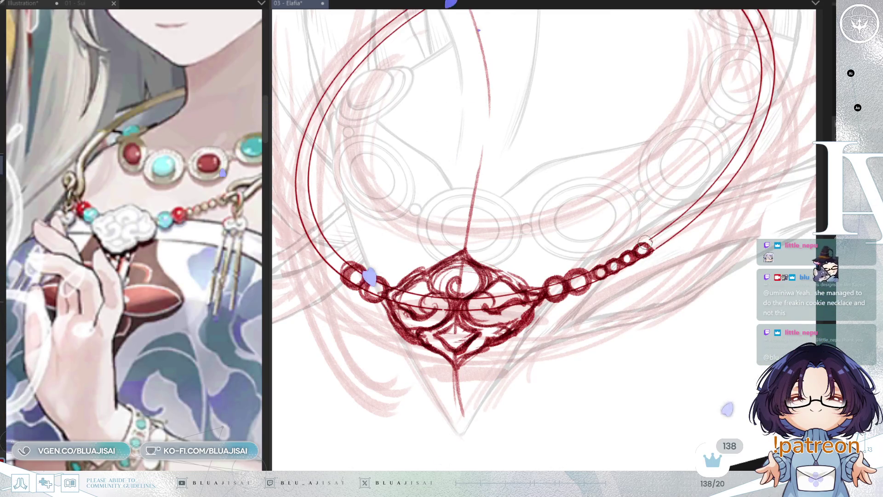
left_click_drag(652, 251, 624, 295)
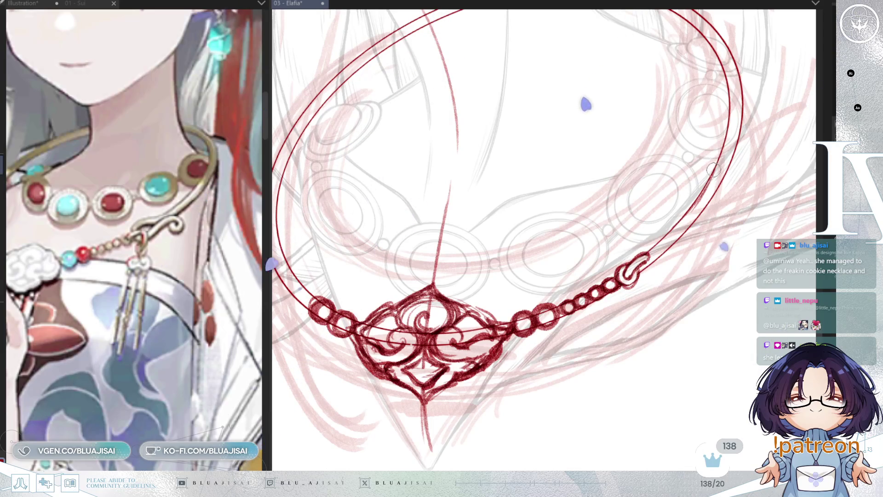
- Sketch the clasp hook rising from the chain along the ring, undoing and redrawing misplaced strokes
mouse_move(681, 211)
left_mouse_down()
mouse_move(633, 259)
mouse_move(692, 203)
left_mouse_up()
key("ctrl+z")
key("ctrl+z")
left_click_drag(632, 254, 658, 230)
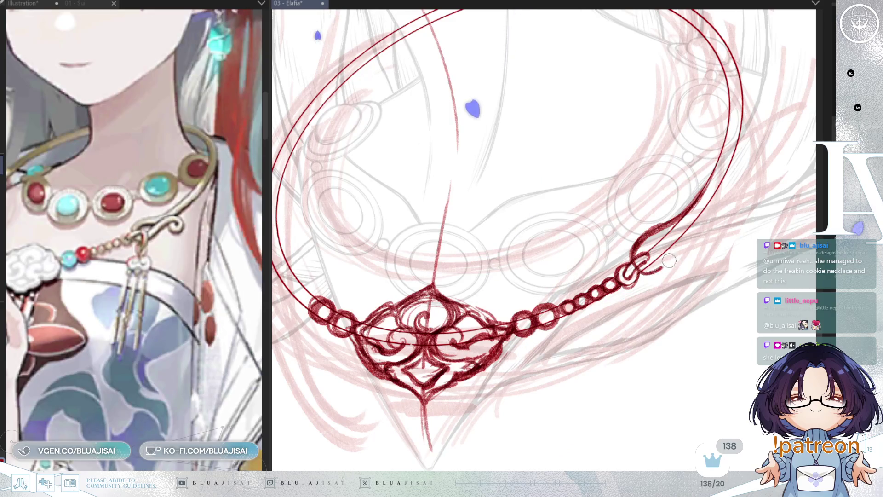
key("ctrl+z")
left_click_drag(642, 258, 714, 219)
- Ink the scroll clasp curve more boldly, then darken and refine its shape
left_click_drag(720, 157, 670, 219)
left_click_drag(704, 185, 686, 211)
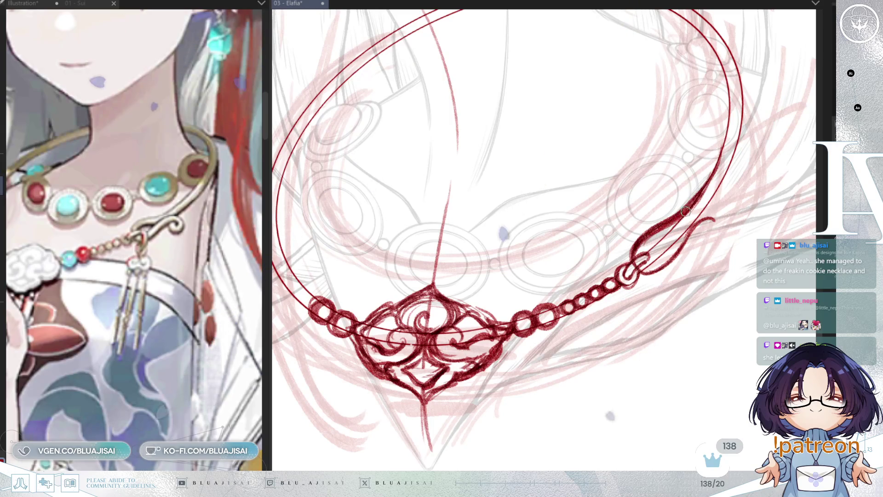
key("ctrl+z")
key("ctrl+z")
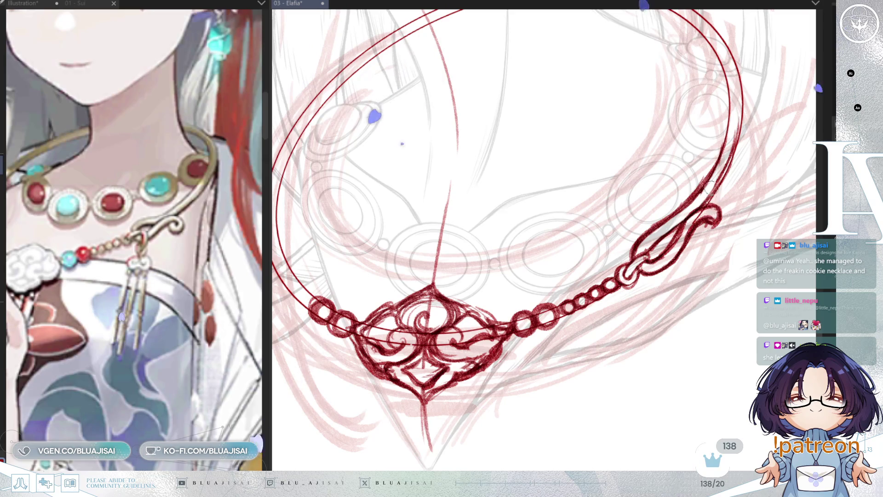
left_click_drag(649, 259, 682, 222)
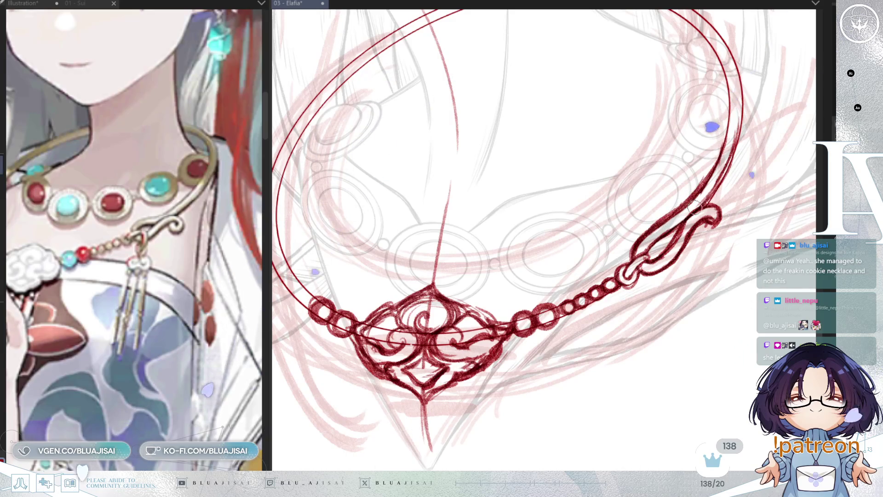
scroll(722, 223, "down", 3)
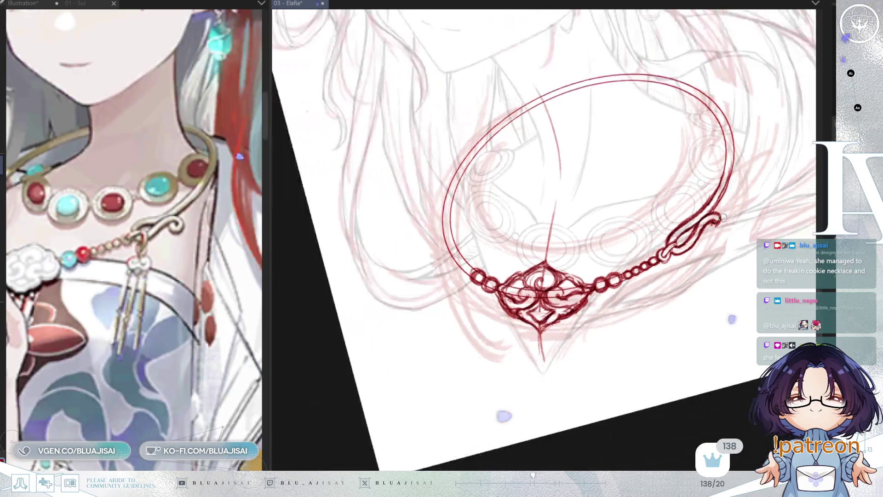
- Check the necklace in a mirrored view and add a short link stroke at the clasp
left_click_drag(720, 223, 702, 253)
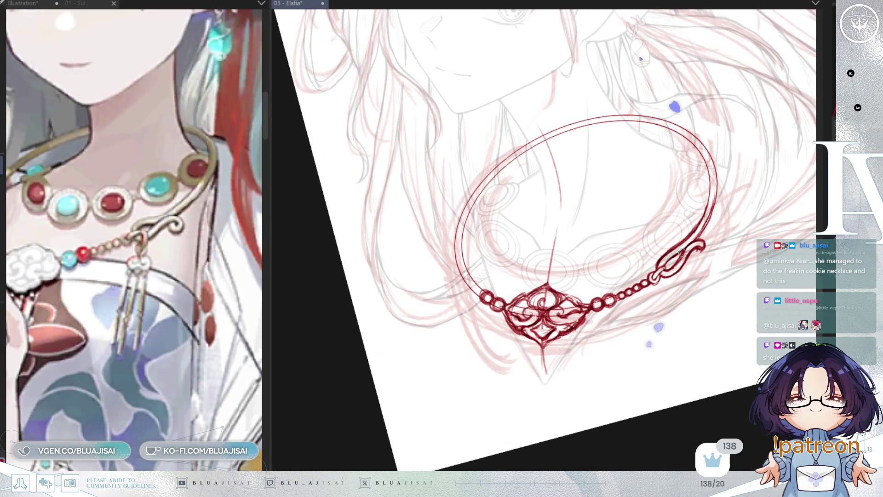
scroll(580, 160, "up", 3)
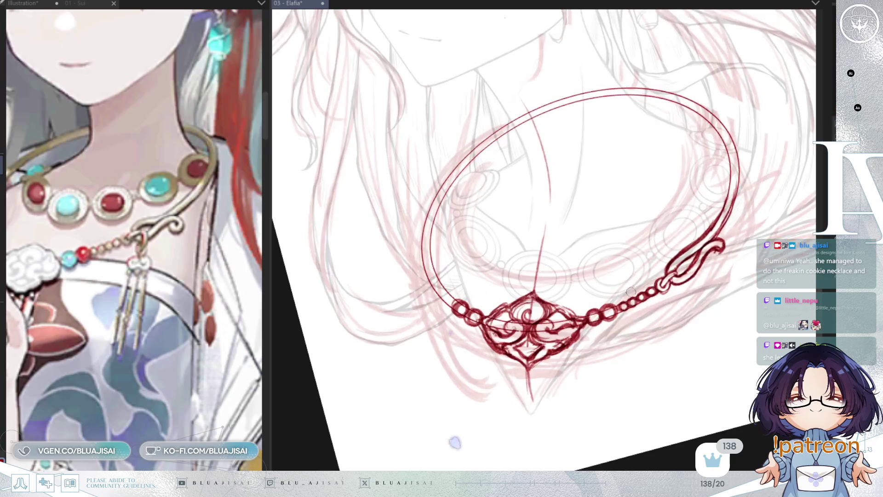
left_click_drag(626, 334, 632, 316)
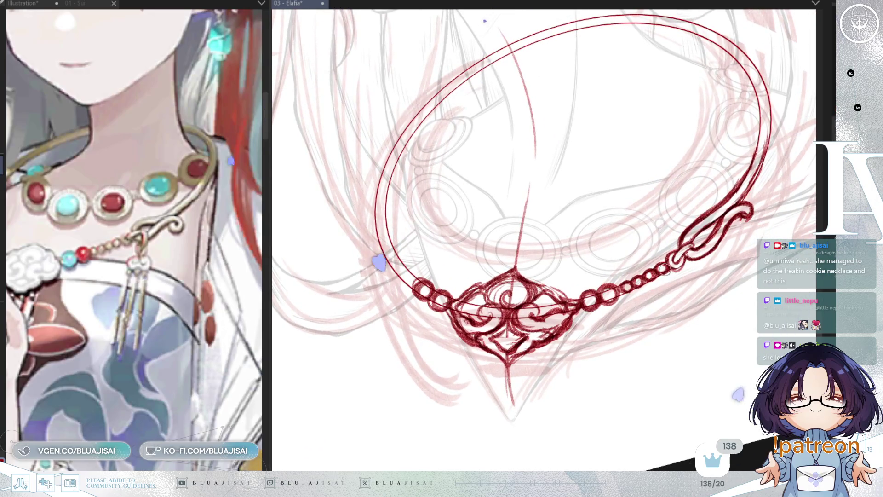
key("h")
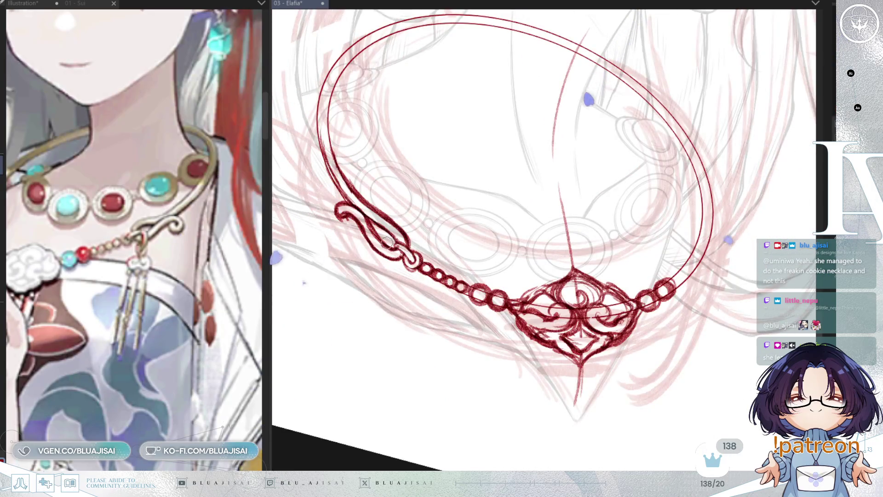
left_click_drag(391, 242, 380, 270)
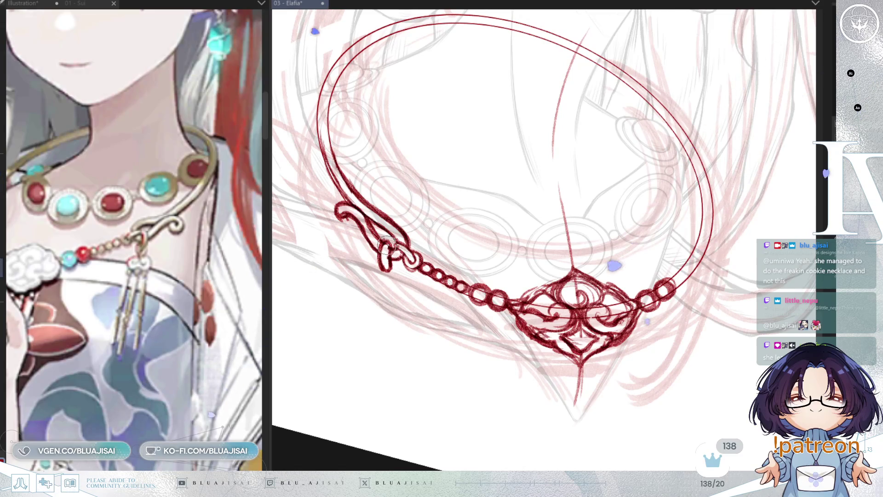
key("h")
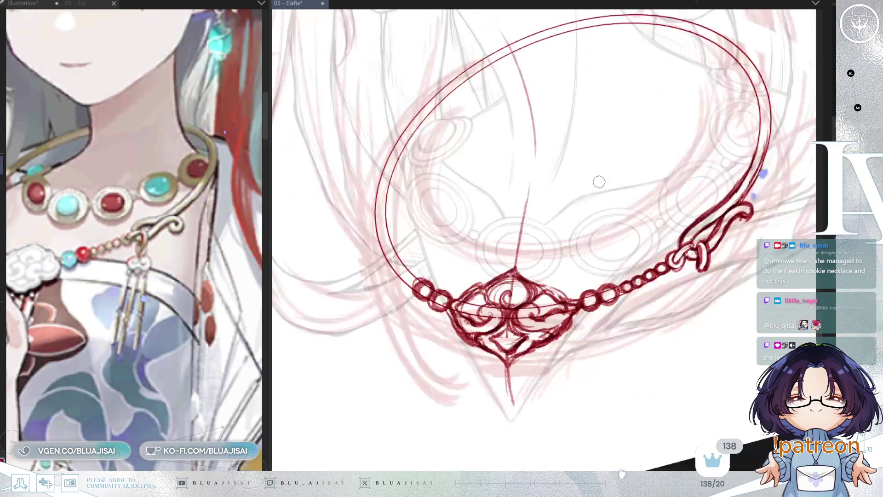
- Rotate and nudge the view to frame the clasp for the knotted bow
key("ctrl+bracketright")
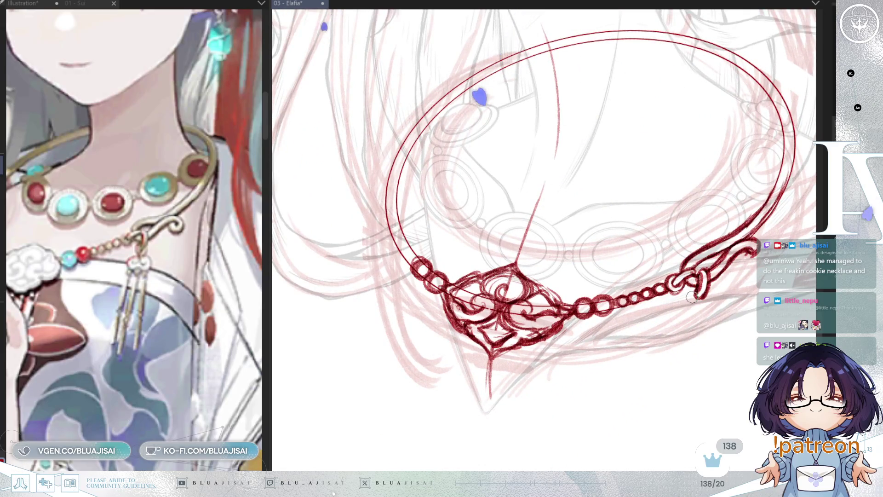
key("ctrl+bracketleft")
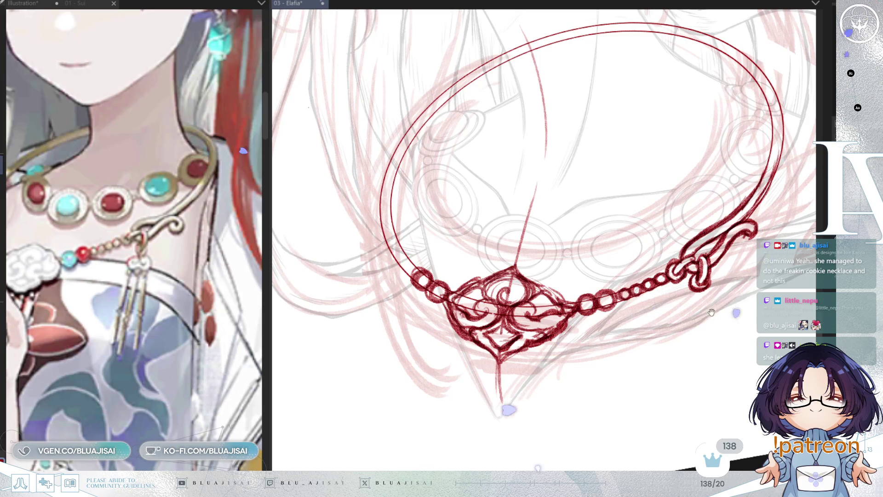
left_click_drag(712, 312, 707, 300)
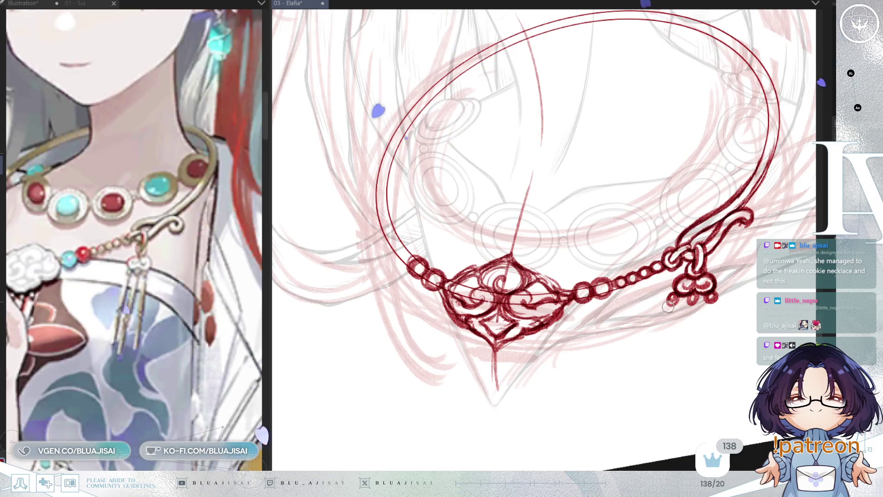
- Sketch the left, middle and right tassel strands below the knot, inking the right one darker
left_click_drag(668, 306, 601, 376)
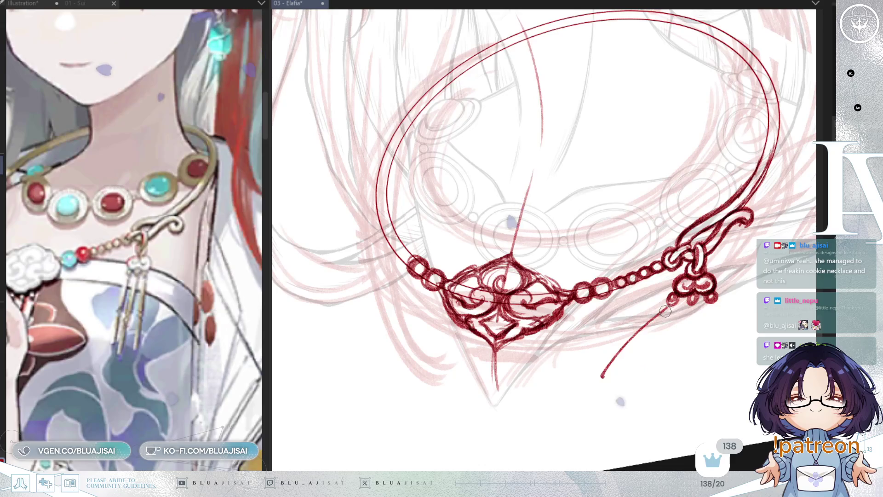
key("ctrl+z")
key("ctrl+z")
left_click_drag(666, 305, 579, 386)
left_click_drag(689, 305, 626, 389)
left_click_drag(664, 309, 619, 343)
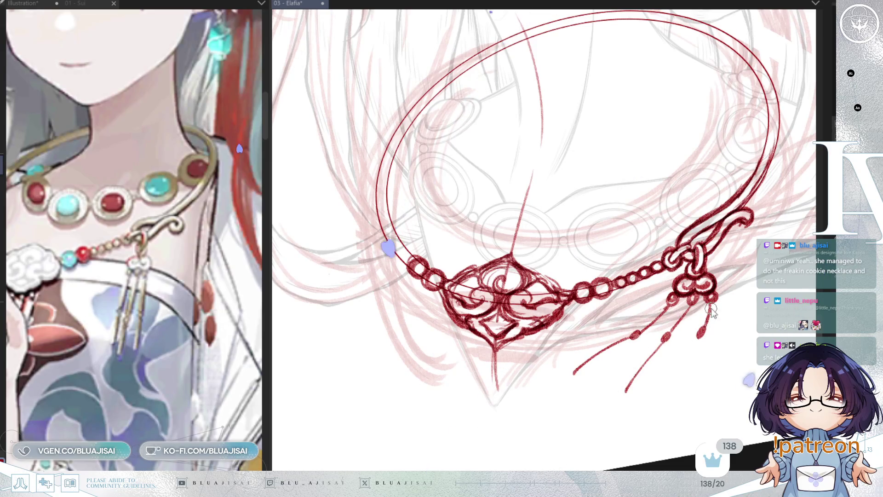
left_click_drag(711, 307, 678, 393)
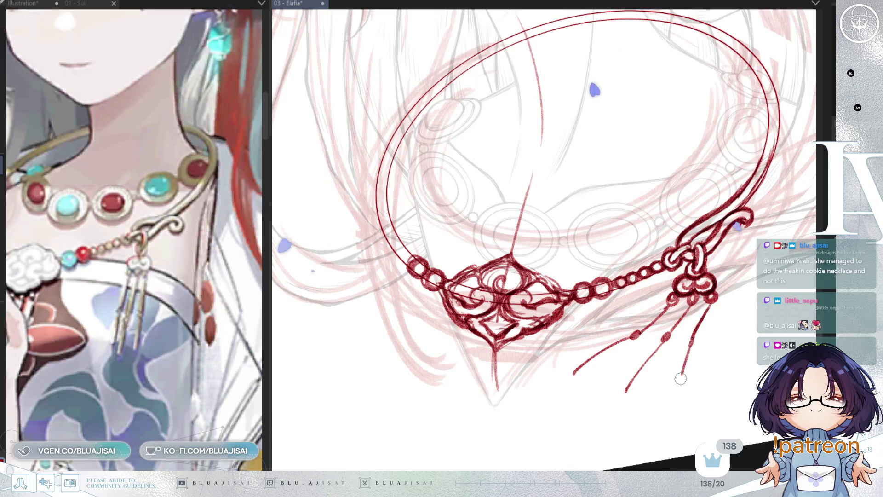
left_click_drag(712, 303, 677, 387)
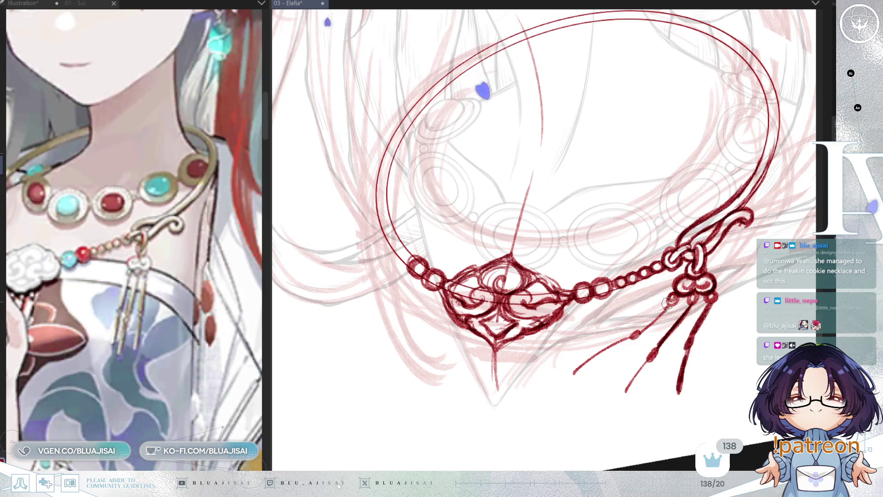
- Thicken the left tassel at a shallower angle, extend the middle strand and darken the lower right one
left_click_drag(634, 333, 575, 371)
key("ctrl+z")
left_click_drag(634, 334, 582, 355)
mouse_move(669, 302)
left_mouse_down()
mouse_move(632, 334)
mouse_move(611, 400)
left_mouse_up()
left_click_drag(643, 364, 611, 401)
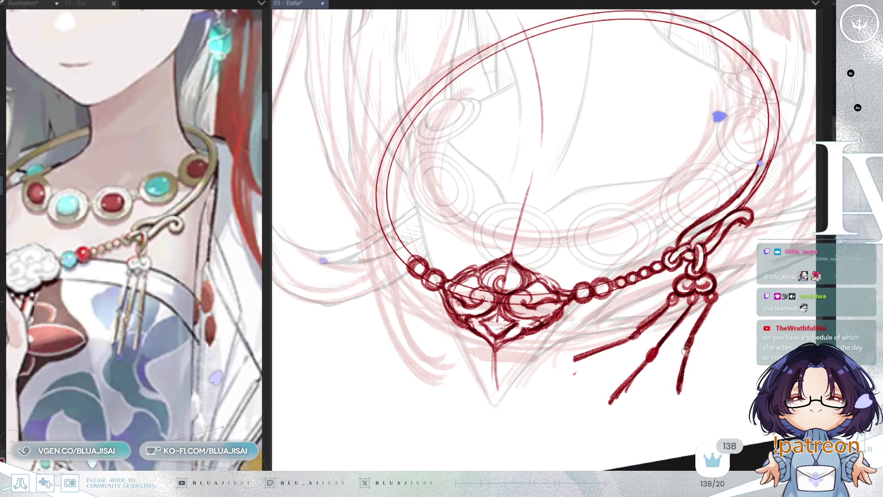
left_click_drag(686, 351, 676, 395)
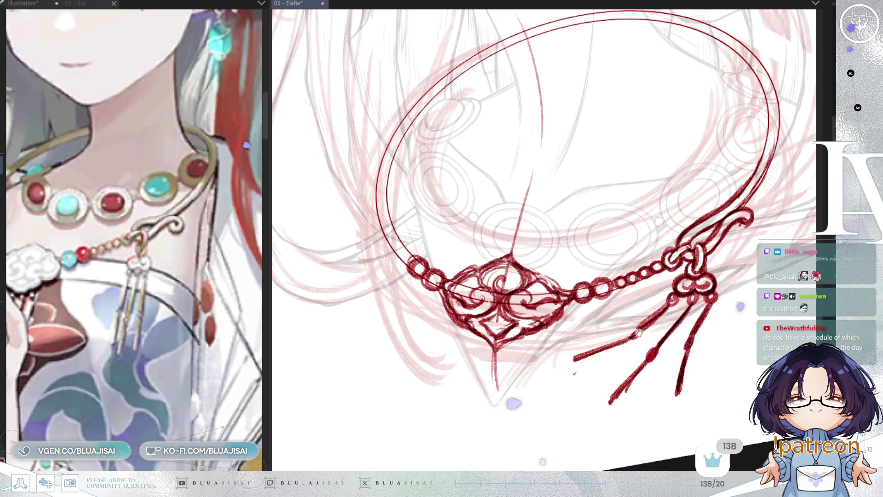
left_click_drag(638, 333, 653, 346)
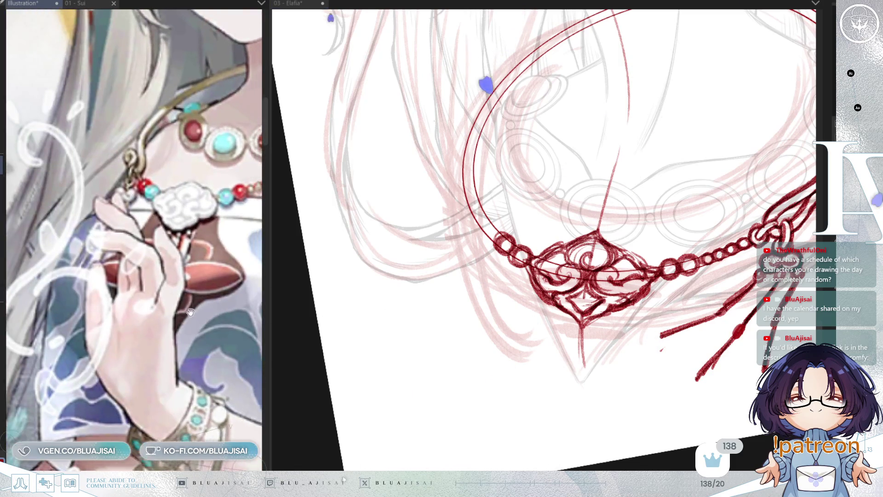
- Glance at the reference, return to the Elafia drawing and level the view on the necklace
left_click_drag(32, 373, 177, 317)
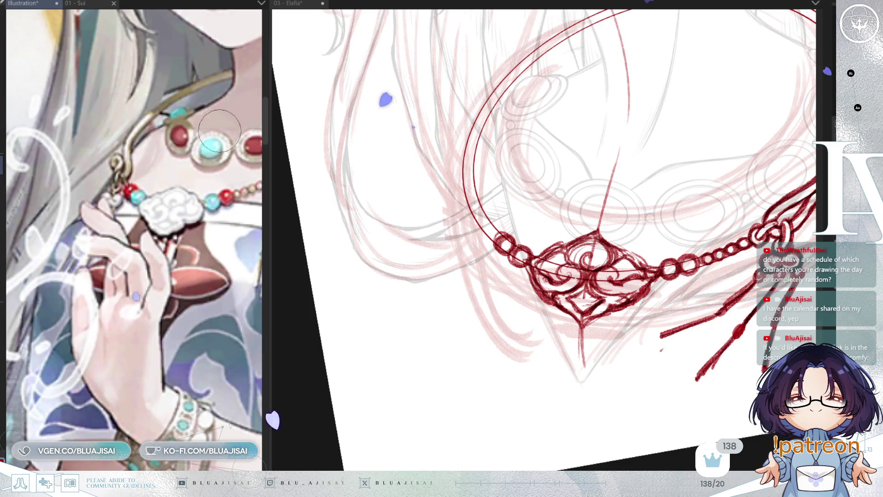
left_click(557, 142)
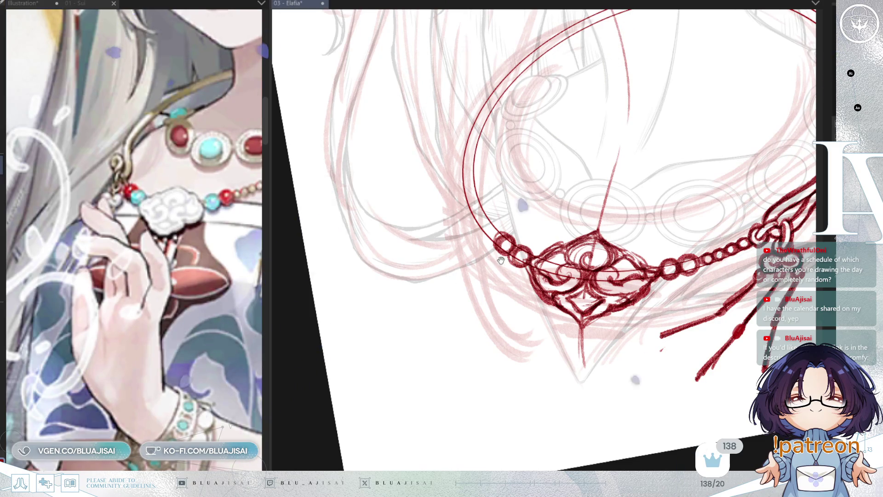
key("minus")
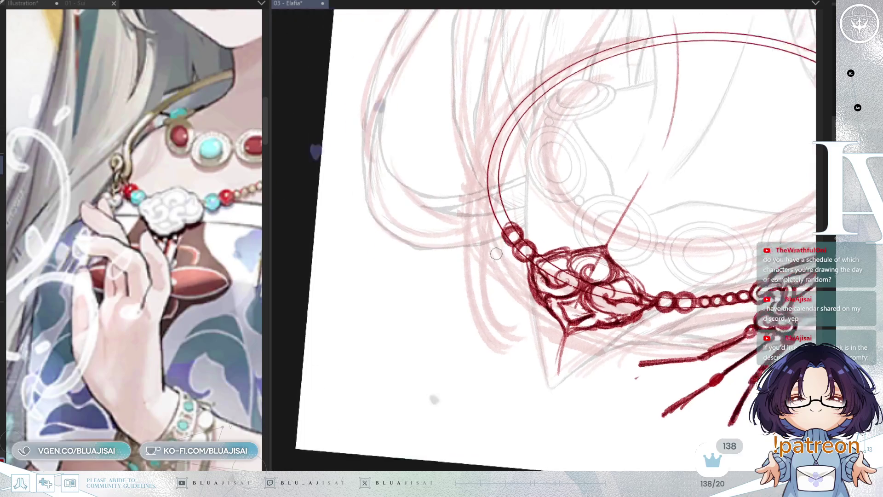
key("Home")
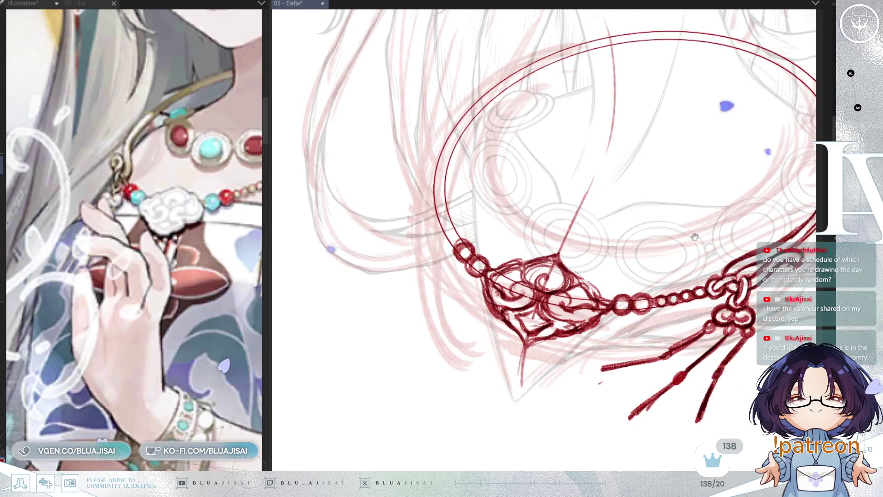
left_click_drag(632, 242, 578, 314)
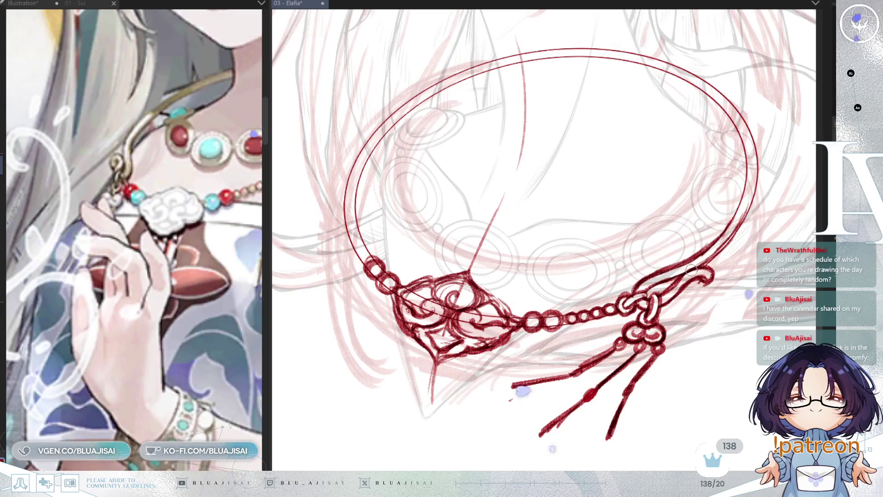
scroll(200, 393, "down", 2)
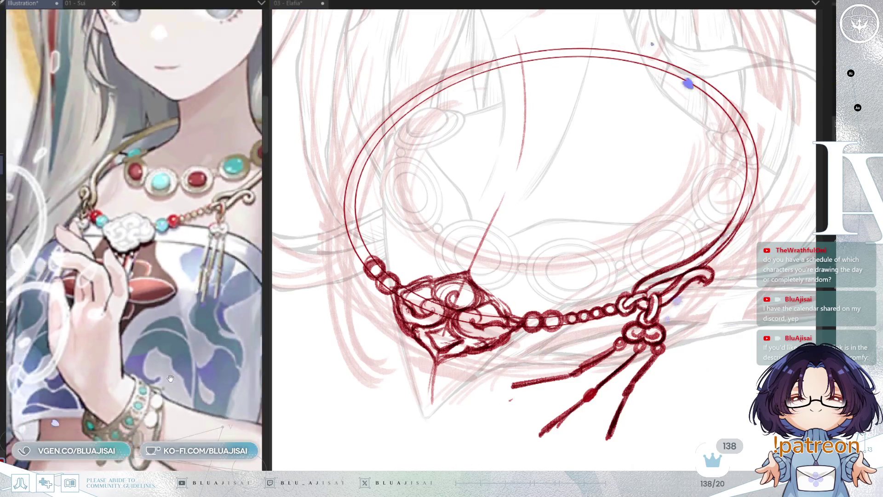
- Lasso-select part of the right-hand scroll clasp
left_click(536, 321)
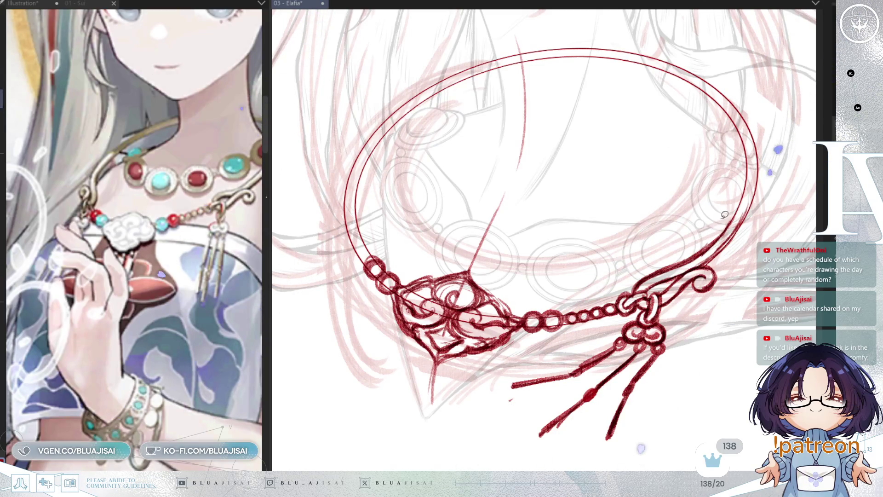
left_click_drag(634, 276, 680, 249)
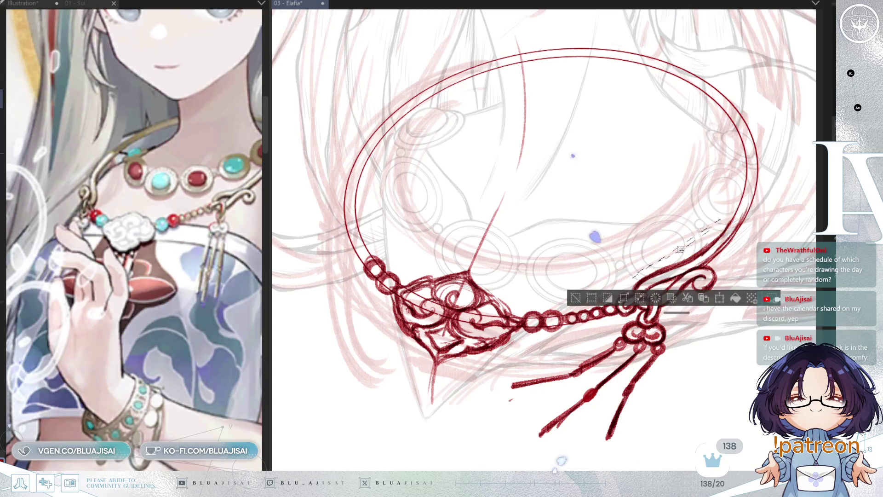
- Select the right clasp, duplicate it with Ctrl+T and move and rotate the copy to the chain's other end
left_click(576, 298)
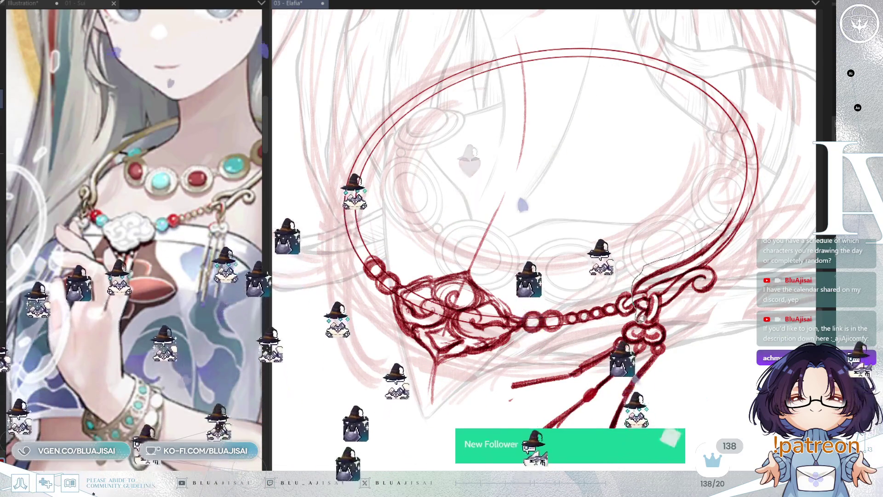
left_click_drag(671, 316, 740, 258)
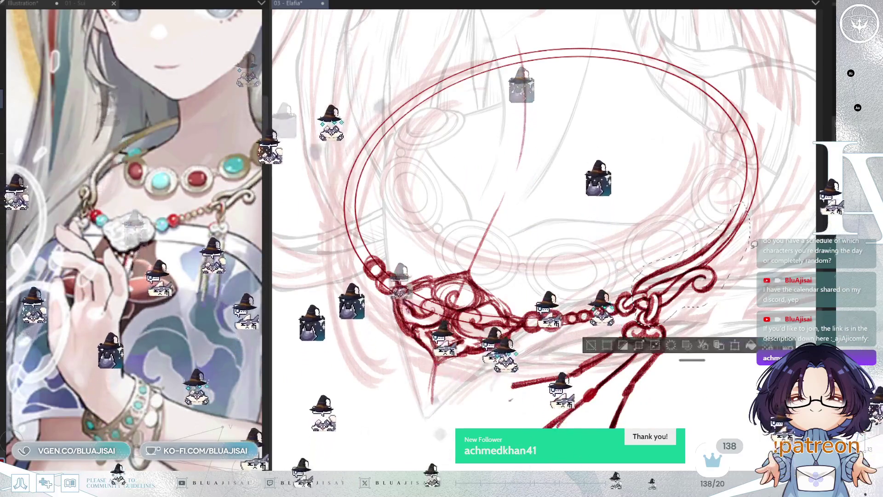
key("ctrl+t")
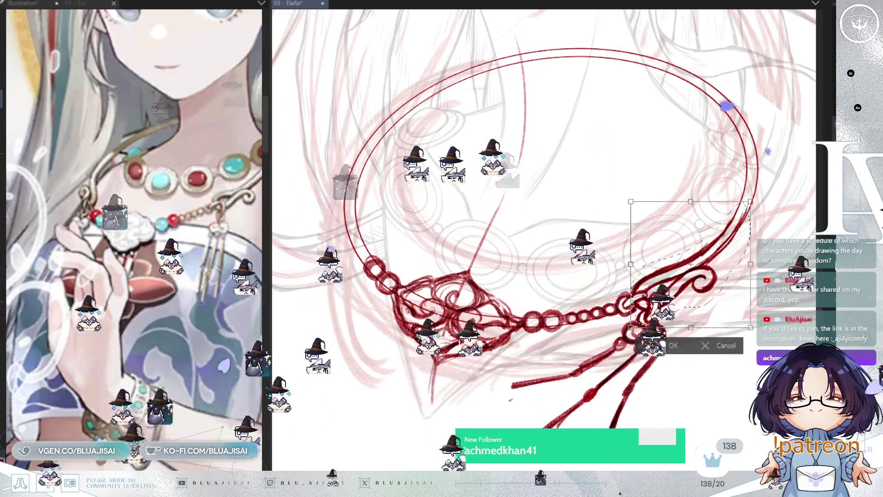
mouse_move(760, 332)
left_mouse_down()
mouse_move(696, 370)
mouse_move(350, 310)
left_mouse_up()
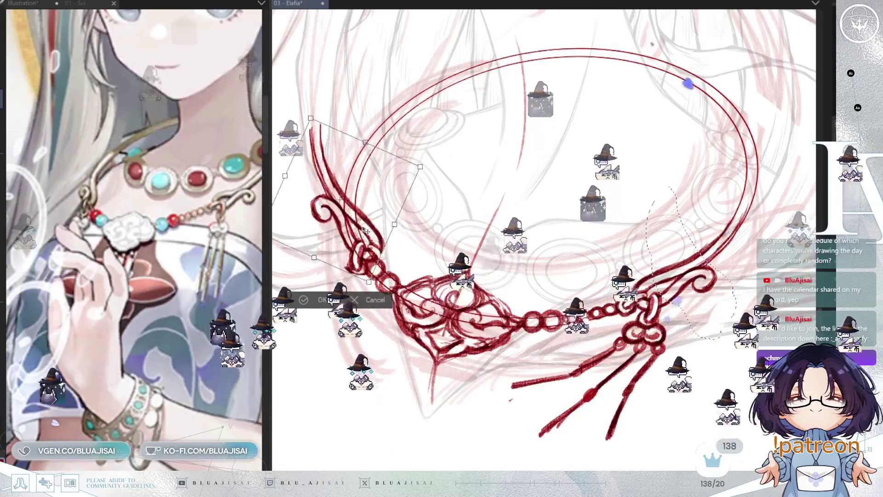
mouse_move(439, 195)
left_mouse_down()
mouse_move(365, 219)
mouse_move(393, 152)
left_mouse_up()
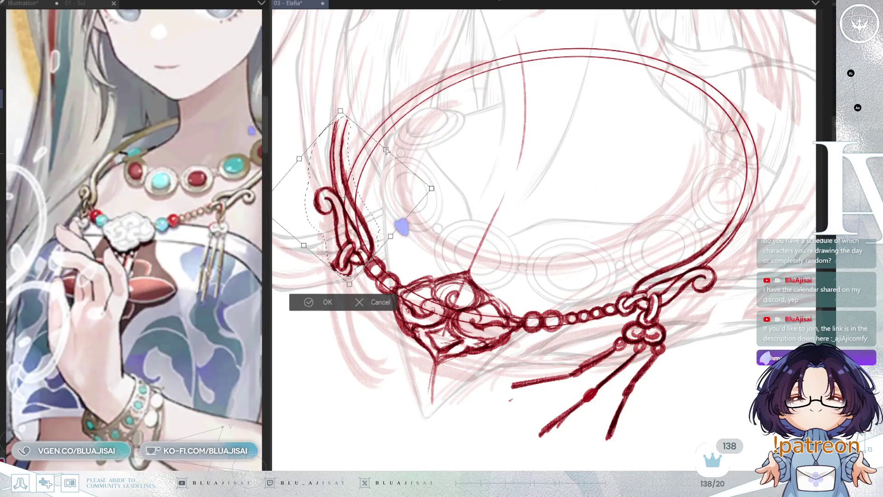
key("h")
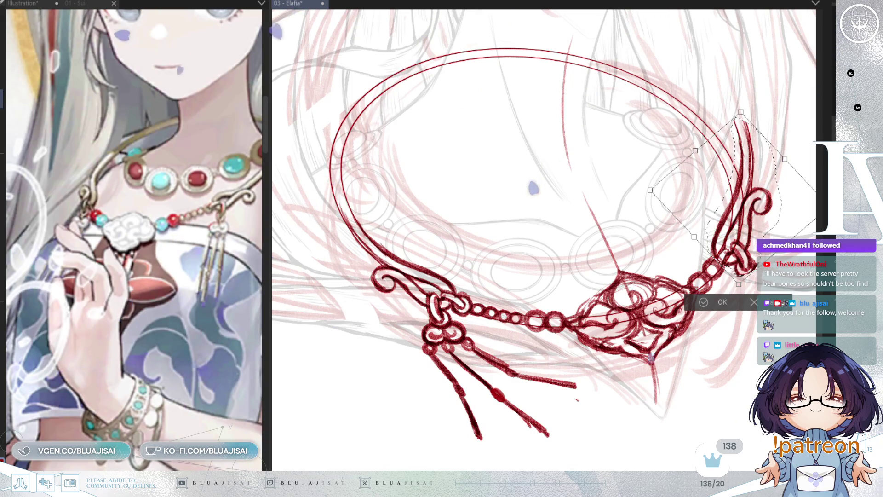
- Commit the copy, then free-transform its corners and edges to curve along the necklace band and confirm
key("Return")
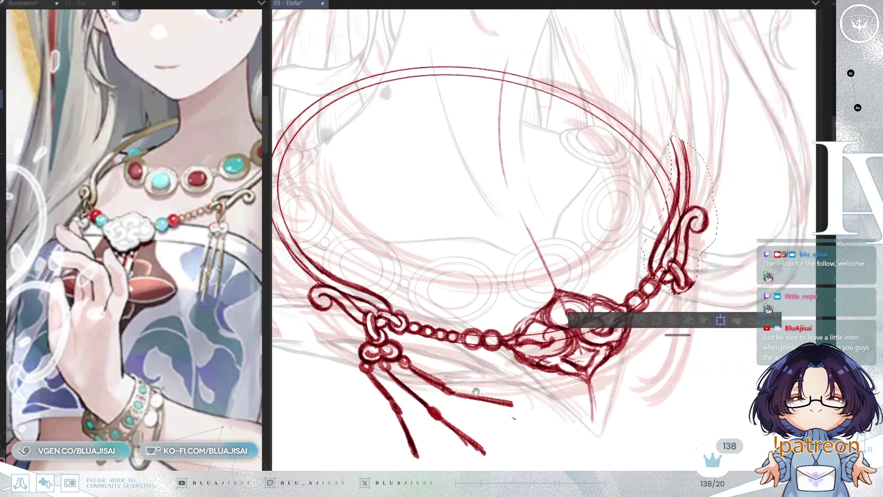
key("ctrl+t")
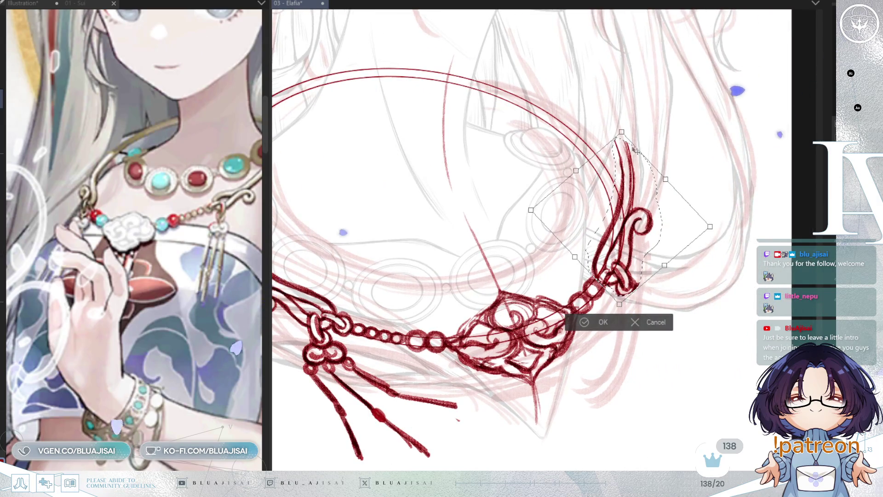
left_click_drag(620, 132, 603, 153)
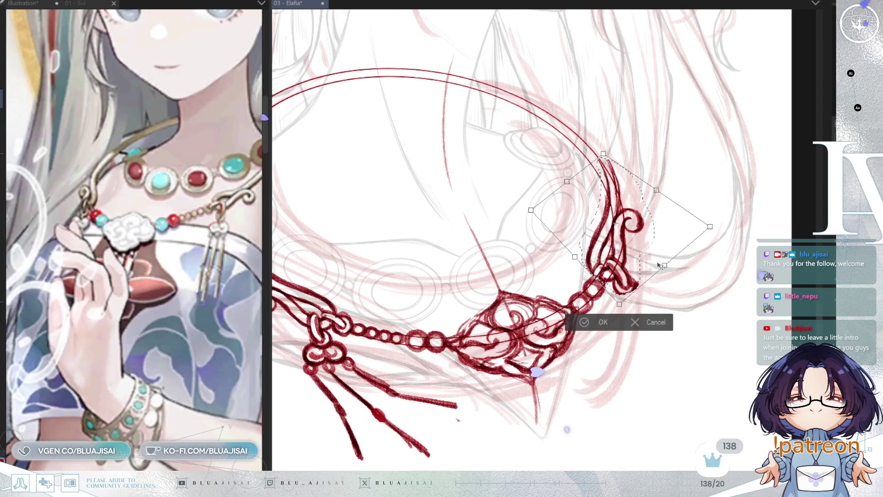
left_click_drag(620, 304, 619, 302)
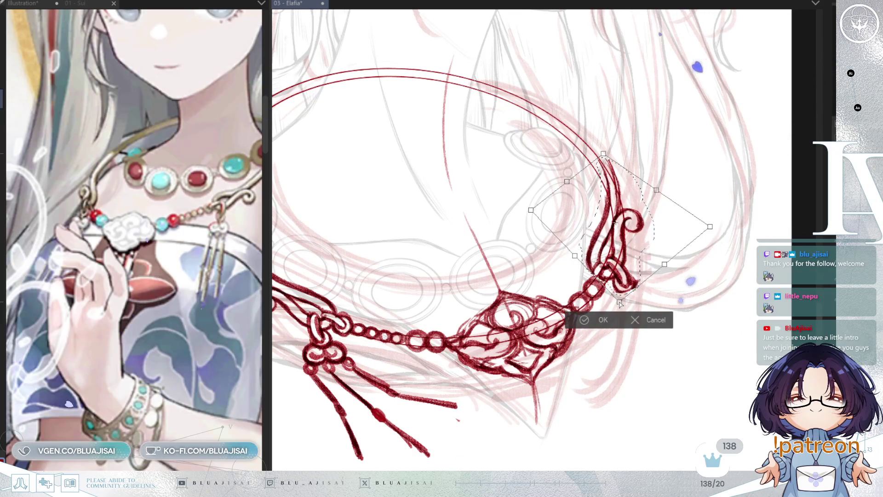
key("ctrl+z")
key("ctrl+z")
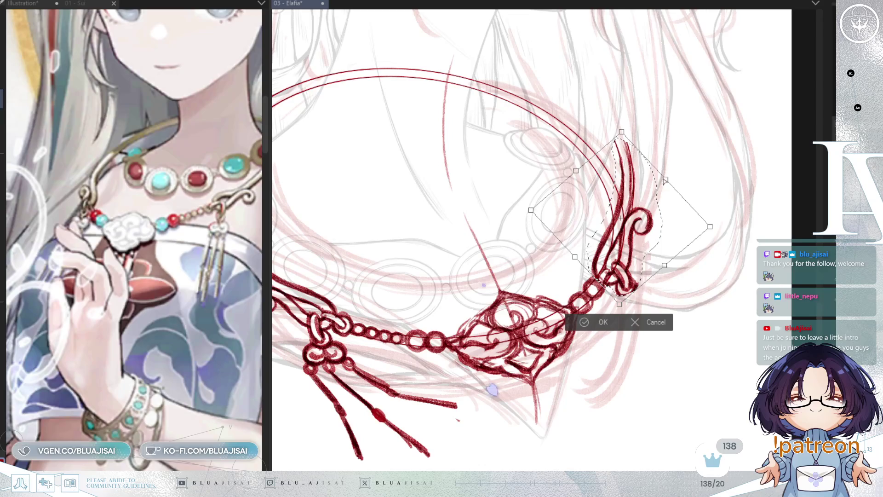
key("ctrl+z")
key("ctrl+z")
left_click_drag(656, 213, 655, 220)
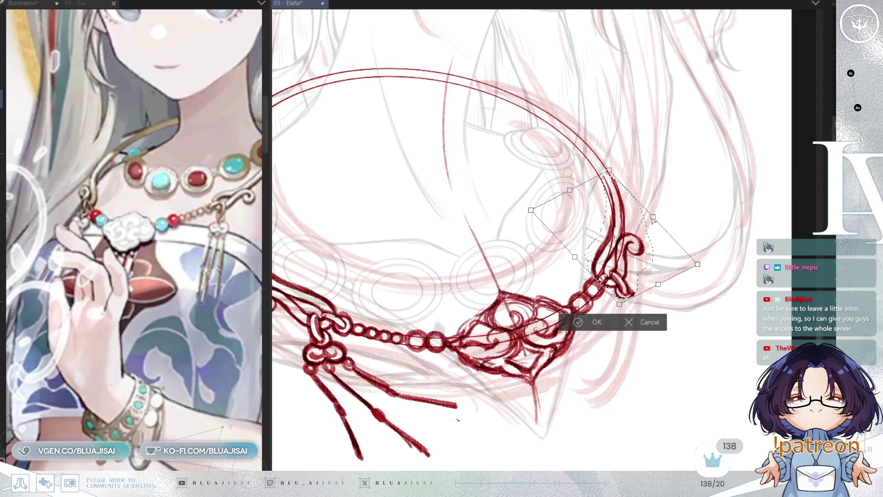
left_click_drag(575, 258, 575, 257)
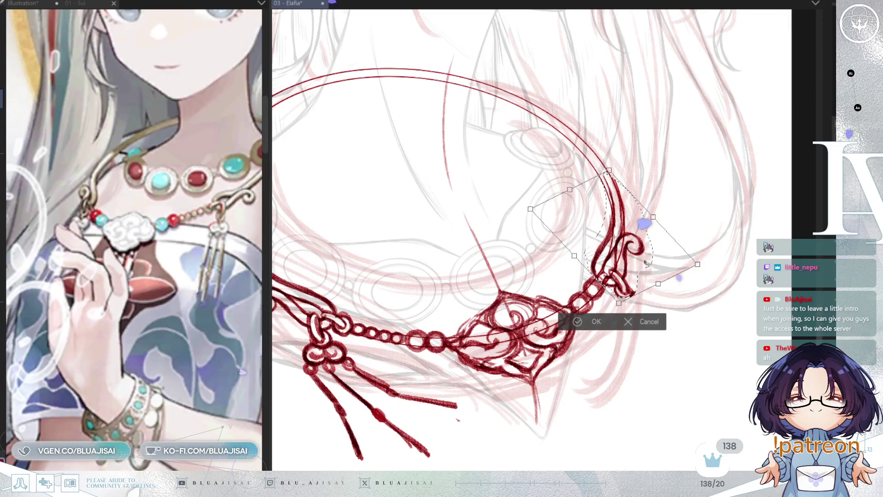
left_click(594, 322)
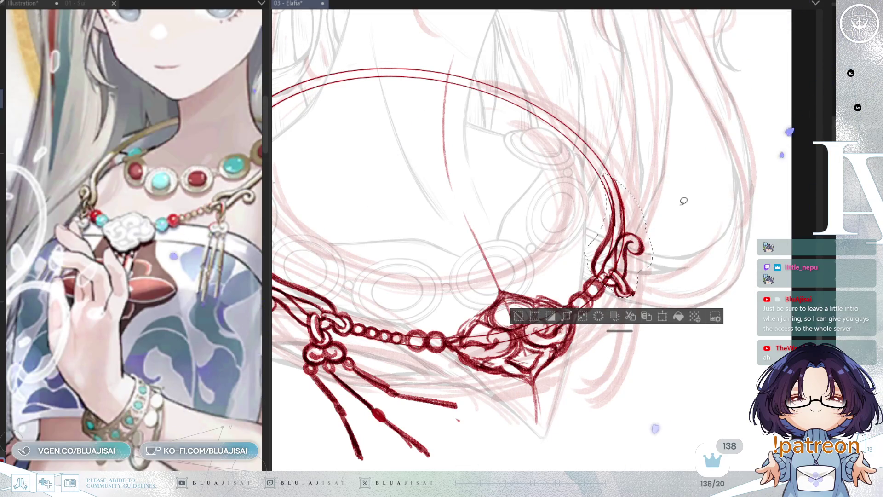
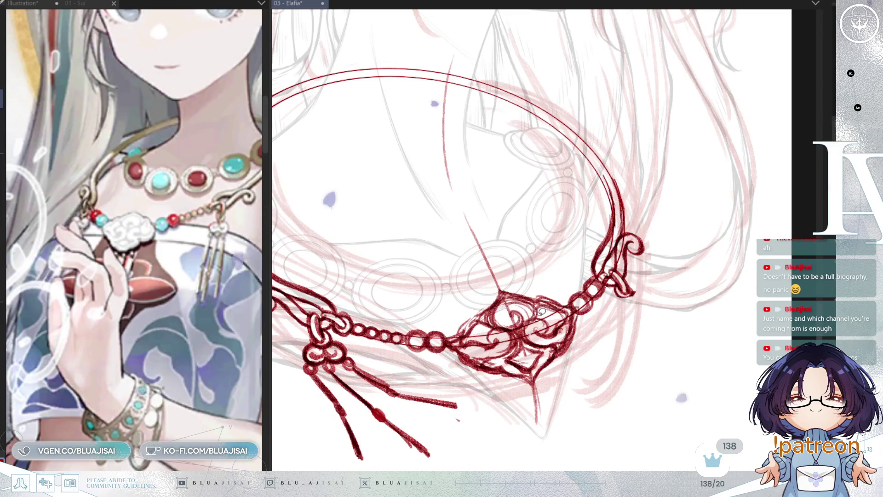
- Deselect, mirror the view, thicken the chain's left line and add small loops at the pendant's lower edge
key("ctrl+d")
key("h")
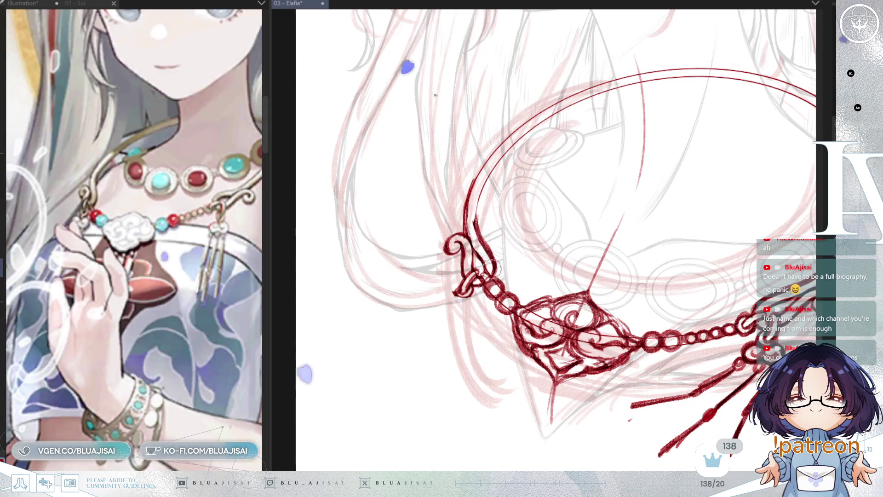
mouse_move(473, 172)
left_mouse_down()
mouse_move(480, 232)
mouse_move(440, 196)
left_mouse_up()
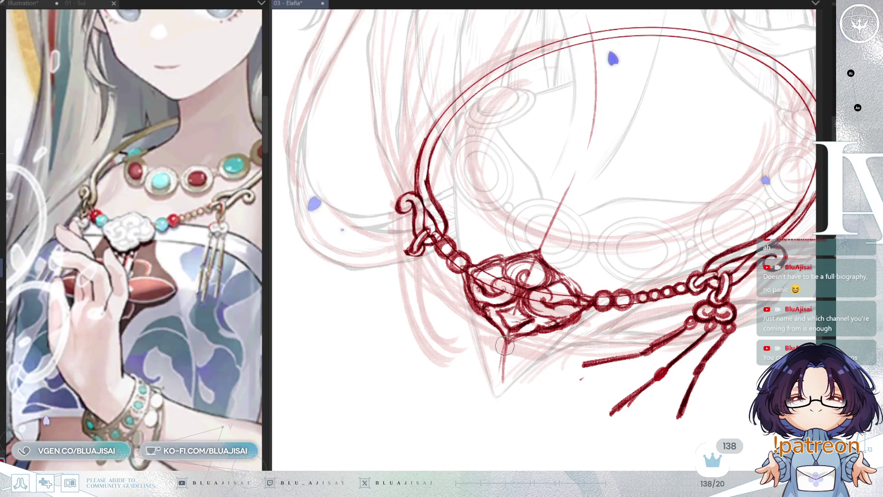
left_click_drag(526, 331, 547, 340)
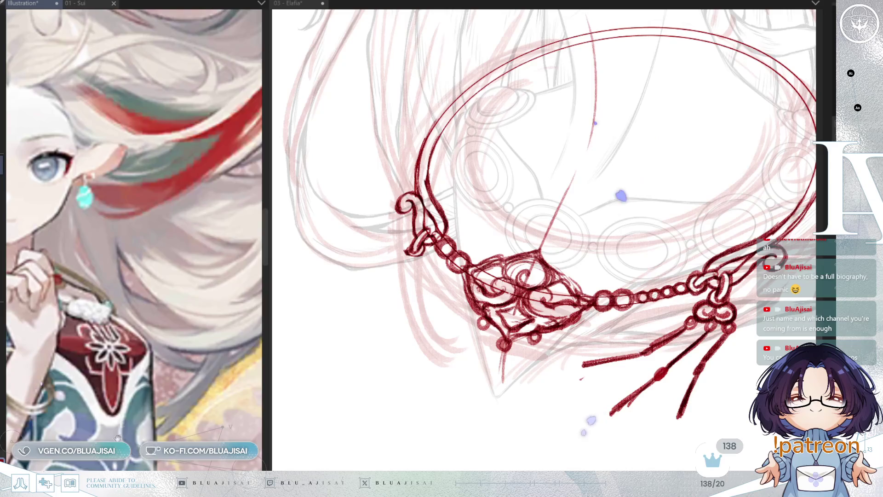
left_click_drag(118, 438, 209, 348)
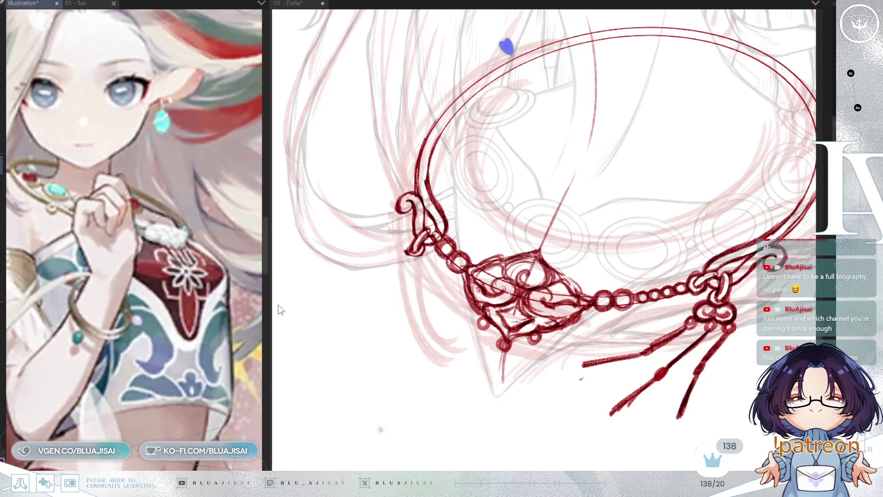
left_click(542, 310)
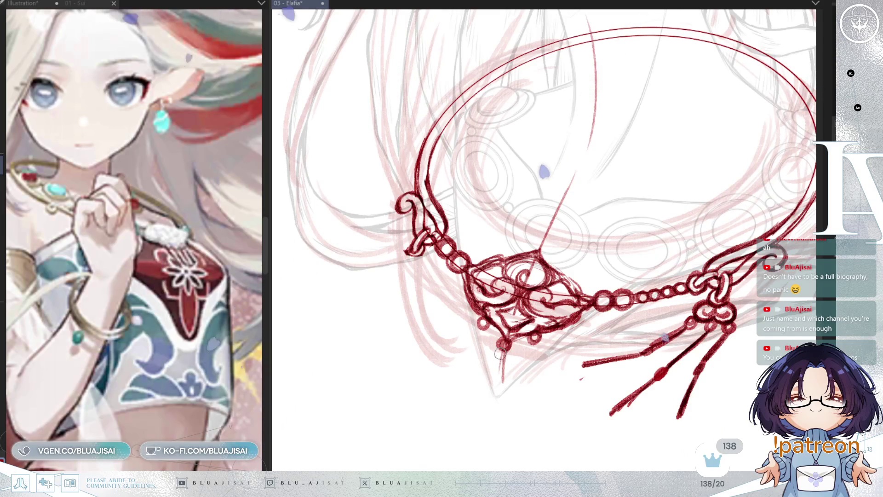
- Draw three red tassel strands hanging below the pendant, then lasso the lower-right strands
left_click_drag(502, 351, 463, 400)
left_click_drag(477, 330, 421, 357)
left_click_drag(530, 347, 518, 397)
left_click_drag(503, 344, 459, 399)
left_click_drag(490, 363, 460, 399)
left_click_drag(537, 343, 523, 388)
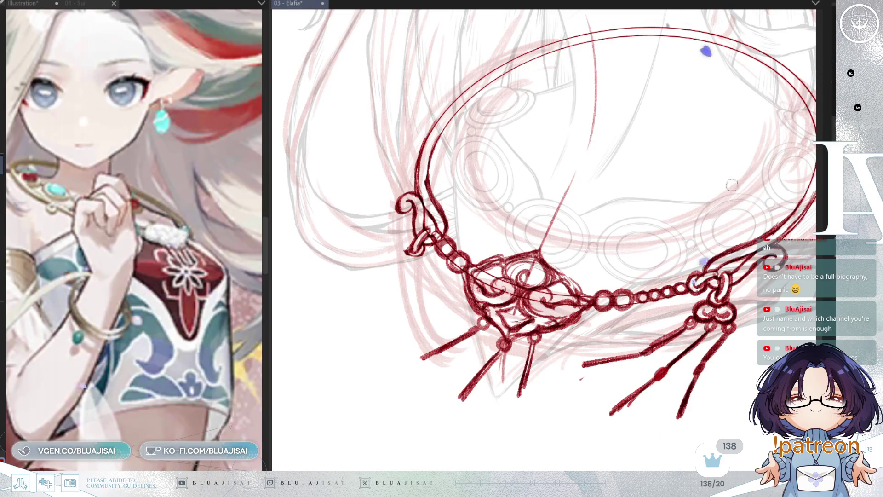
left_click_drag(545, 214, 516, 216)
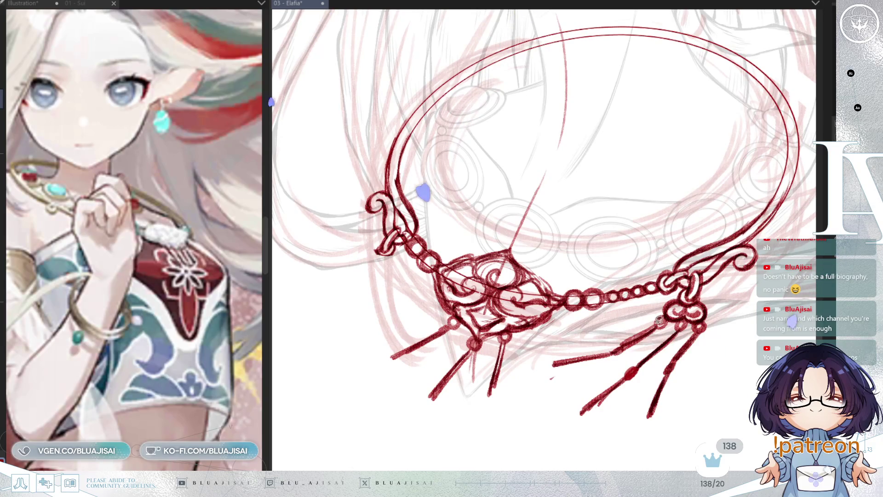
mouse_move(649, 315)
left_mouse_down()
mouse_move(639, 435)
mouse_move(672, 330)
left_mouse_up()
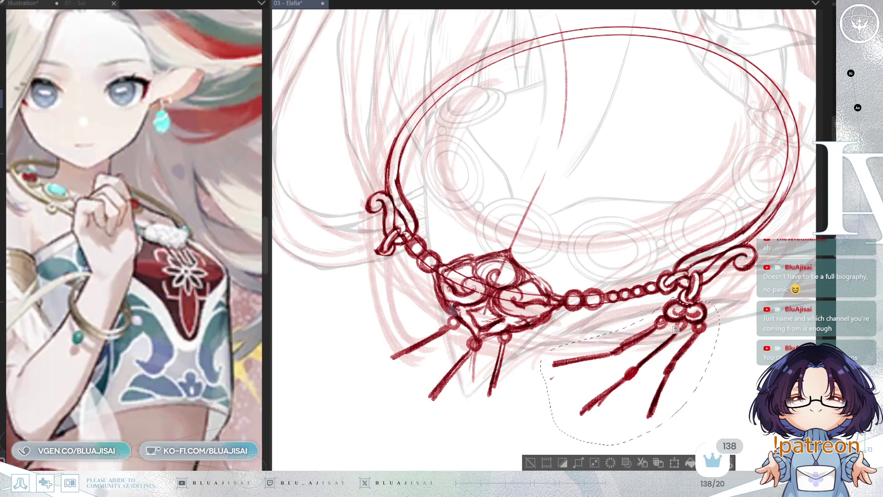
- Transform the selected strands, rotating and moving them onto the left knot, and confirm
key("ctrl+t")
left_click_drag(725, 310, 745, 219)
left_click_drag(701, 418, 431, 297)
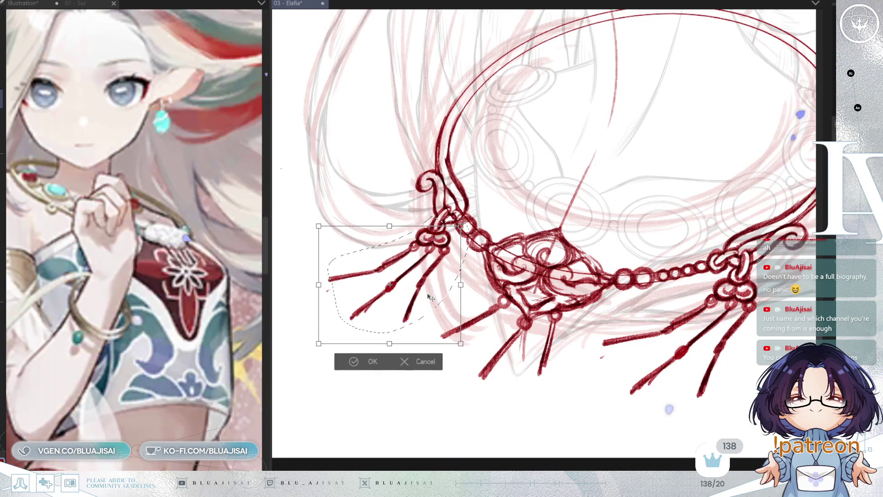
left_click(366, 361)
key("ctrl+d")
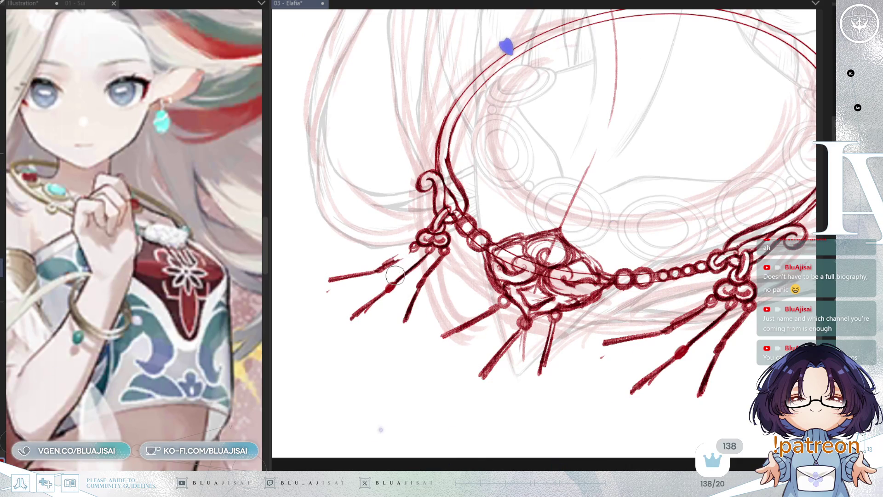
- Erase the leftmost pasted strands and draw new strands down from the left knot
left_click_drag(414, 259, 350, 319)
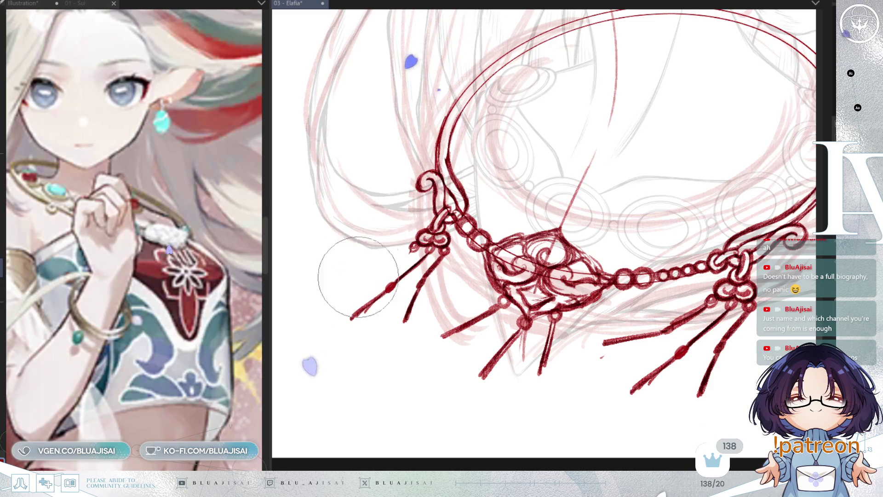
left_click_drag(421, 252, 394, 315)
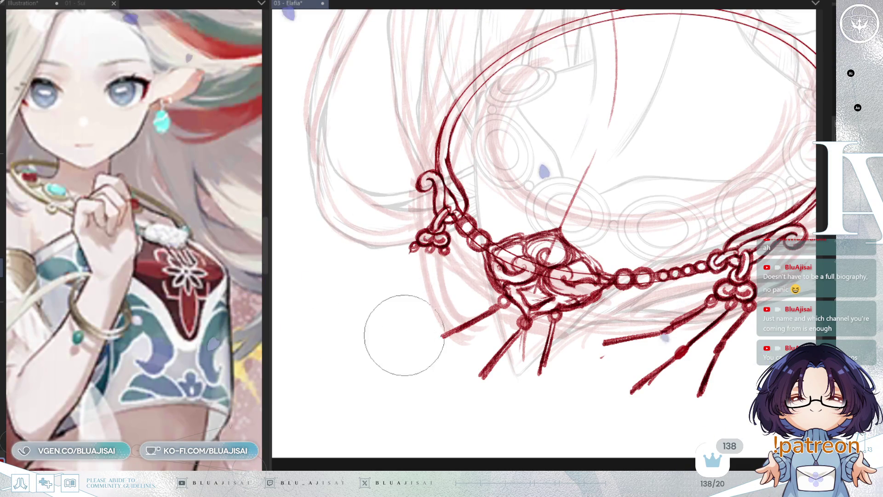
scroll(724, 182, "down", 2)
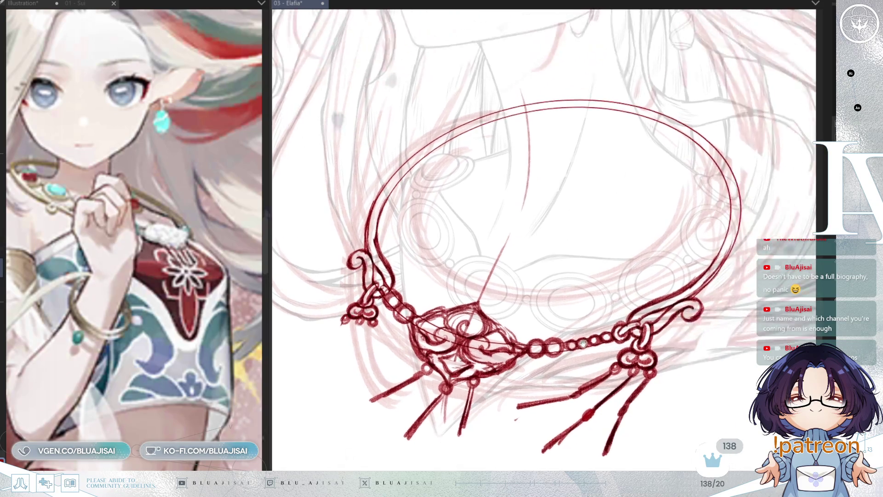
scroll(441, 309, "up", 2)
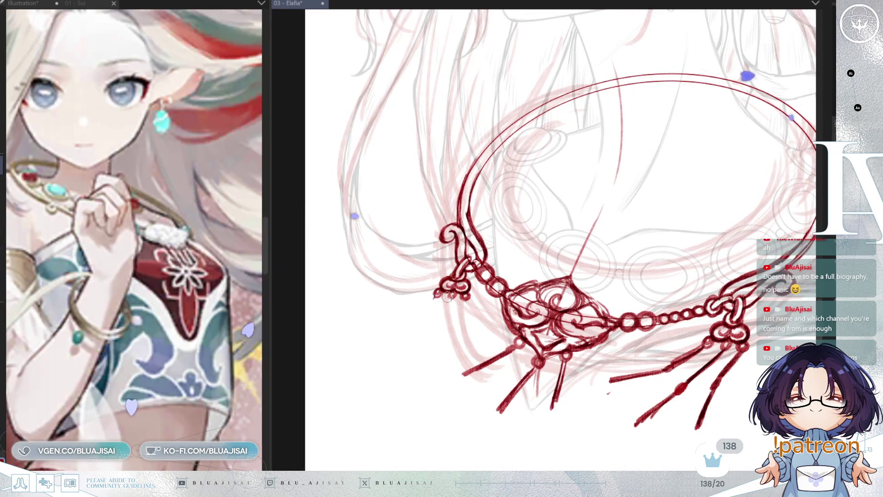
left_click_drag(448, 297, 427, 342)
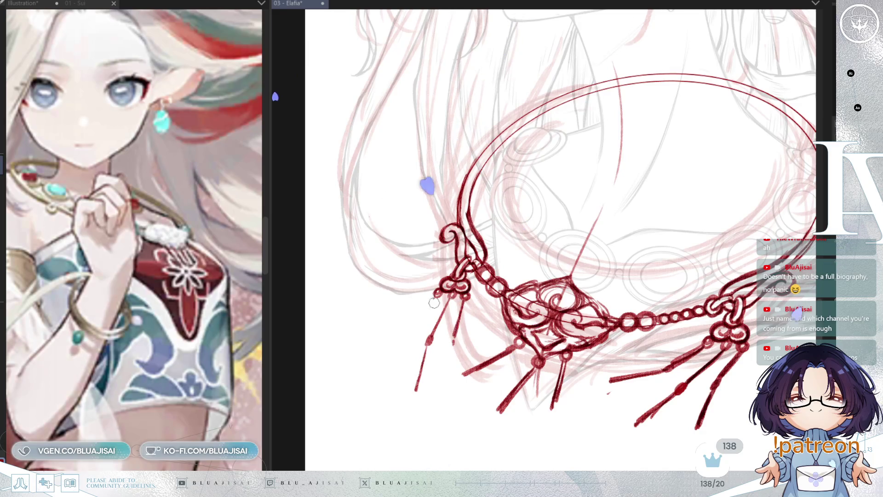
left_click_drag(450, 290, 398, 322)
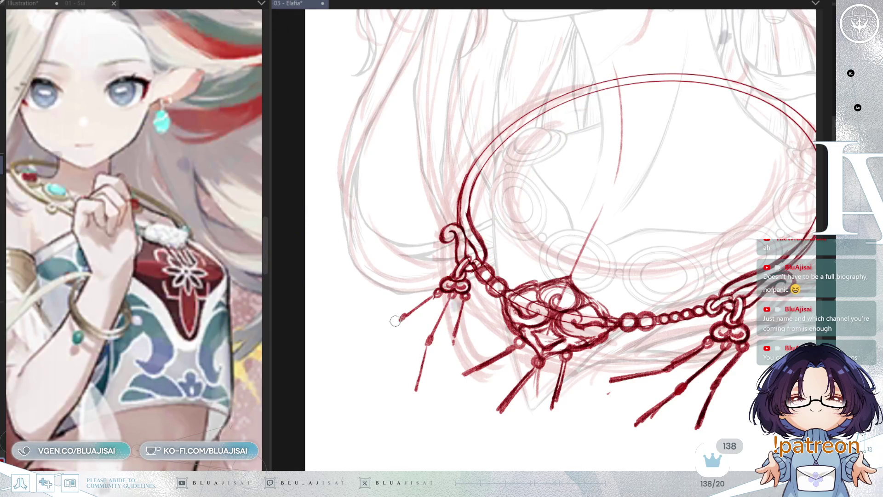
left_click_drag(442, 288, 362, 345)
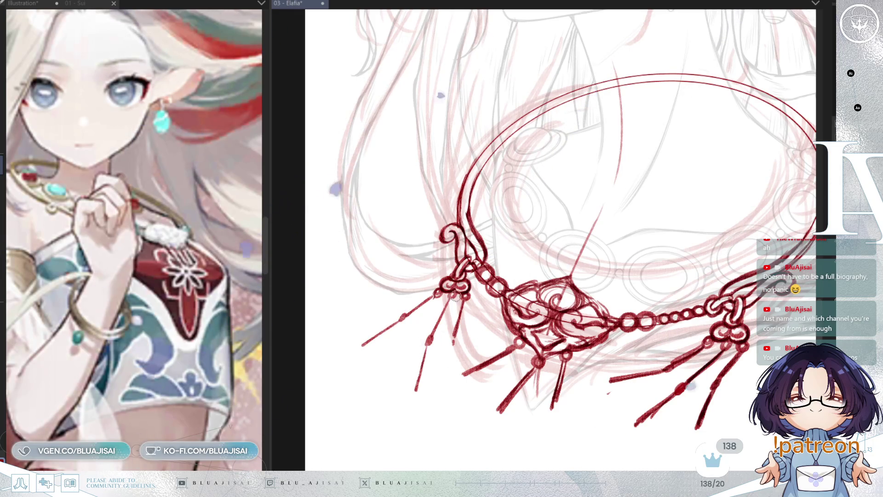
- Undo the overlong strokes and redraw the left strand shorter with a short extra stroke
key("ctrl+z")
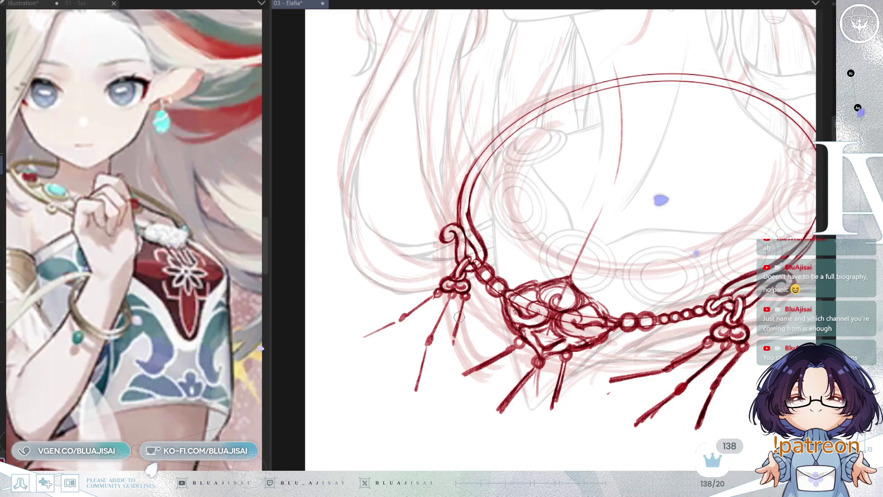
key("ctrl+z")
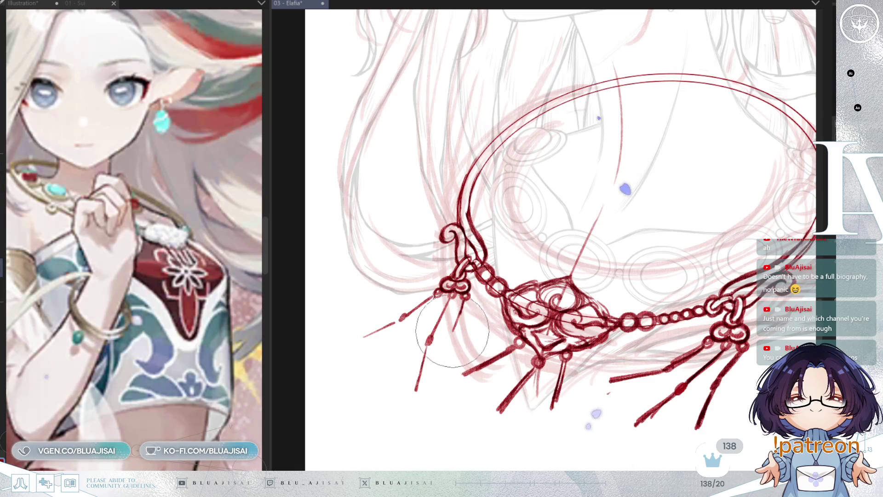
key("ctrl+z")
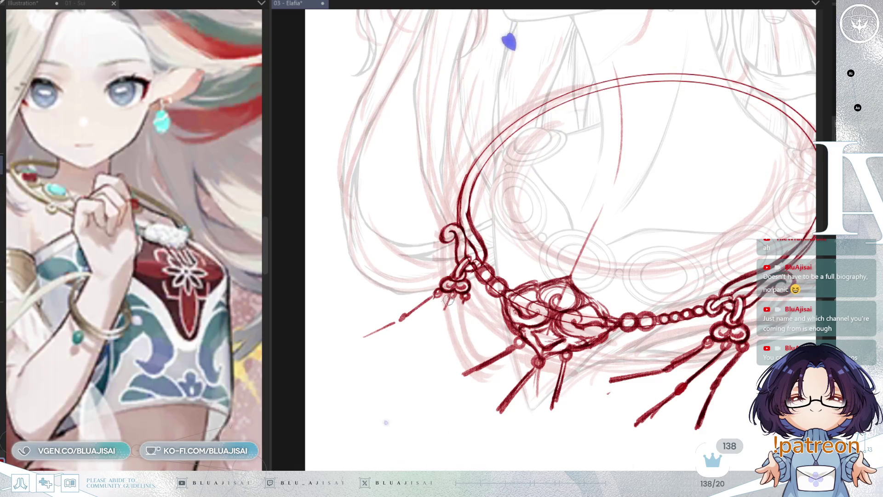
left_click_drag(425, 331, 405, 368)
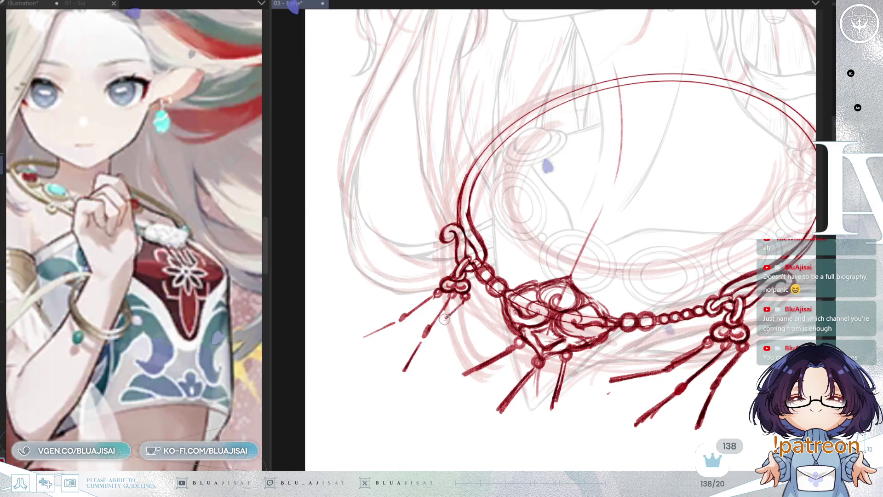
left_click_drag(428, 323, 393, 331)
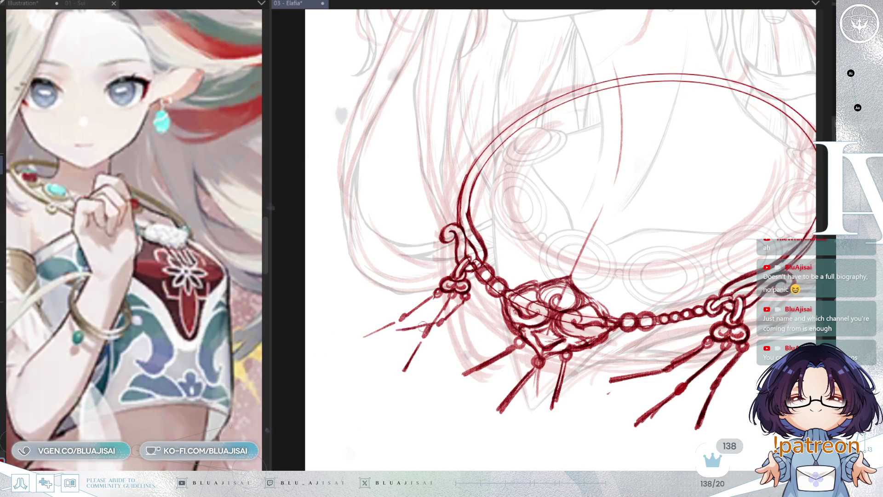
scroll(692, 206, "down", 2)
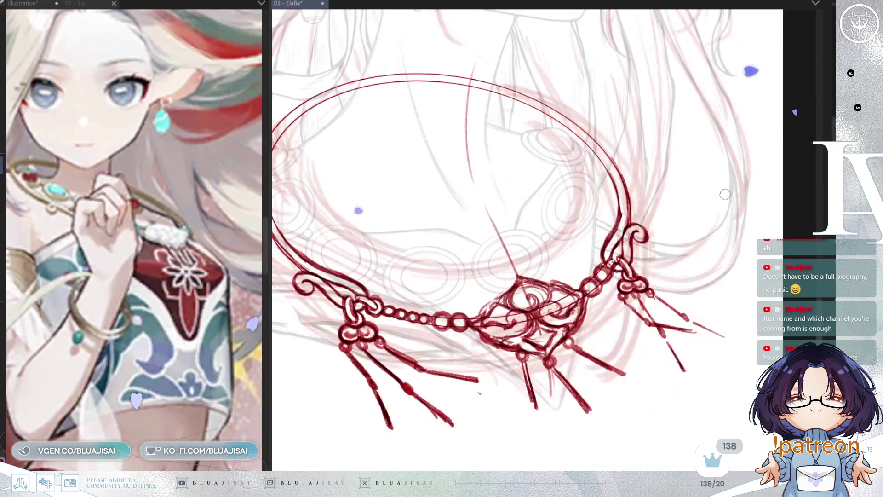
scroll(740, 188, "down", 1)
scroll(740, 189, "down", 1)
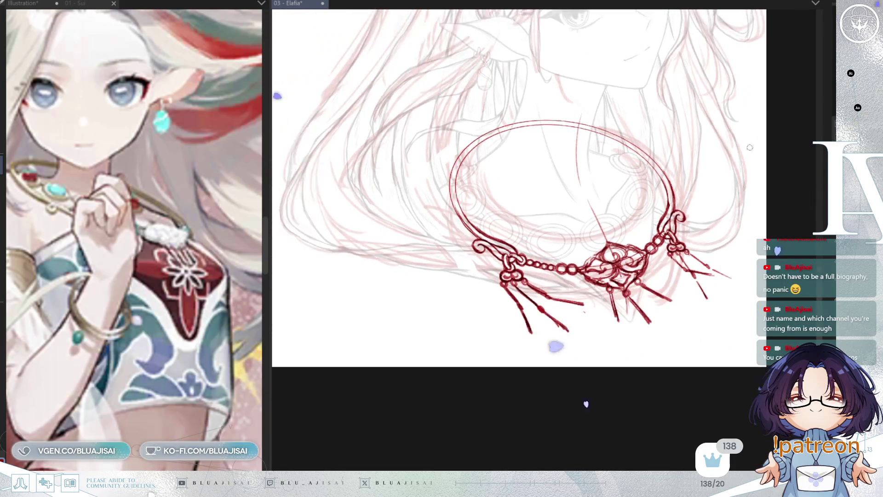
scroll(732, 207, "down", 1)
scroll(723, 215, "down", 2)
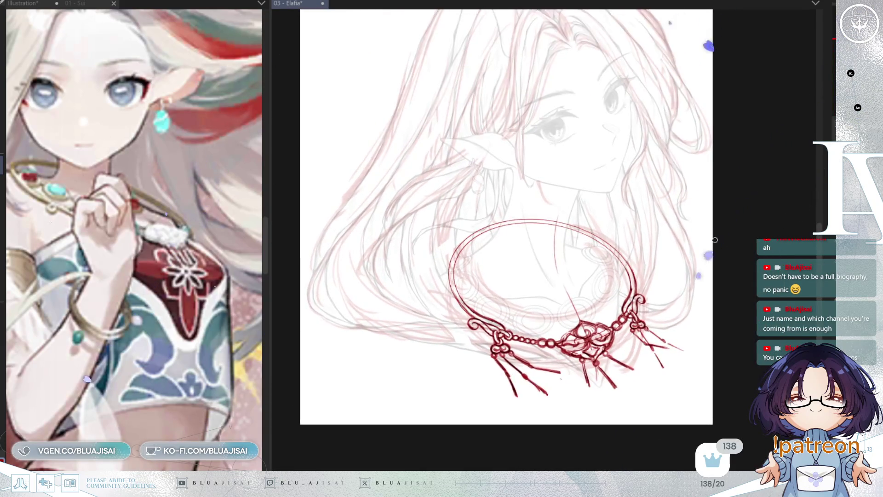
- Mirror the view, check the reference, then free-transform the whole necklace, squashing and rotating it
key("m")
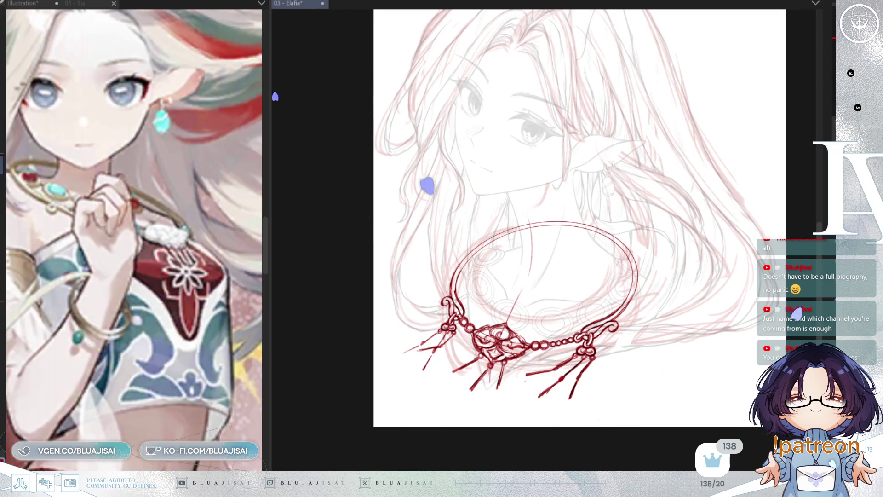
scroll(189, 319, "down", 3)
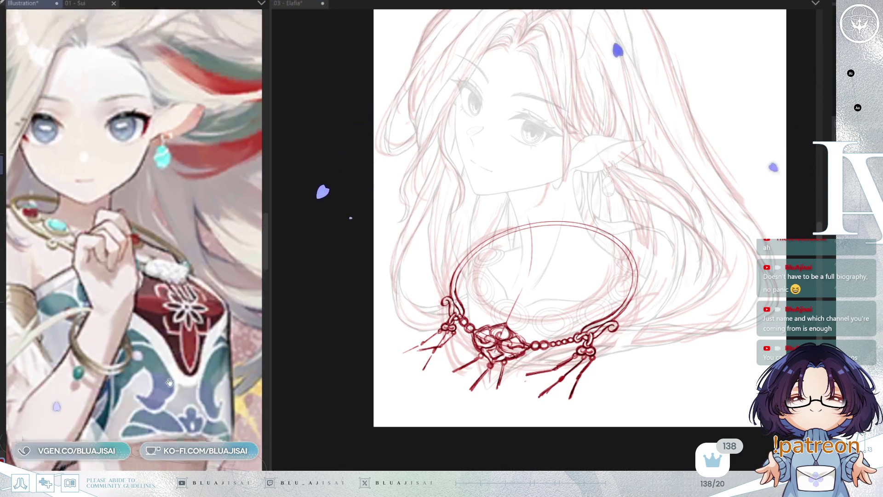
left_click_drag(189, 208, 189, 318)
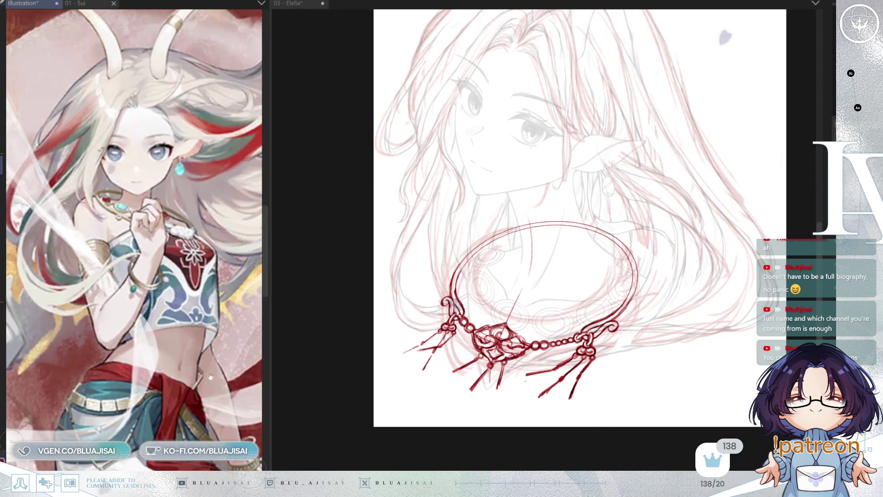
left_click(589, 306)
key("ctrl+t")
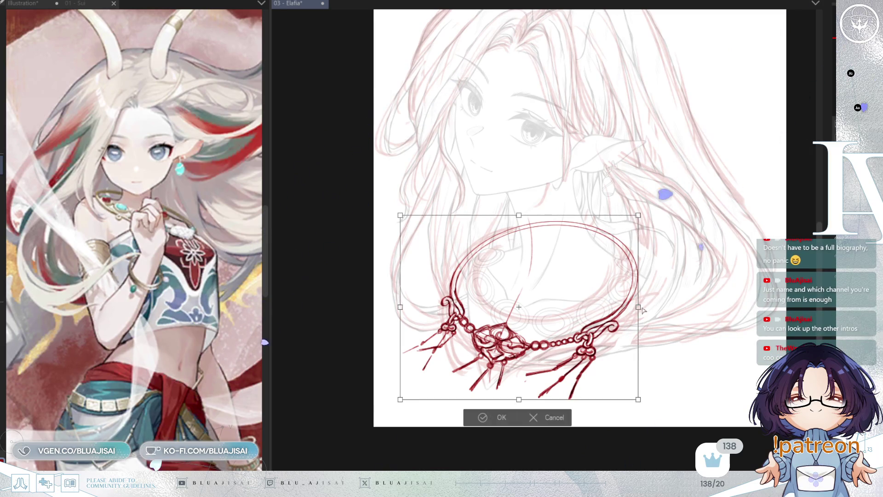
left_click_drag(518, 218, 517, 225)
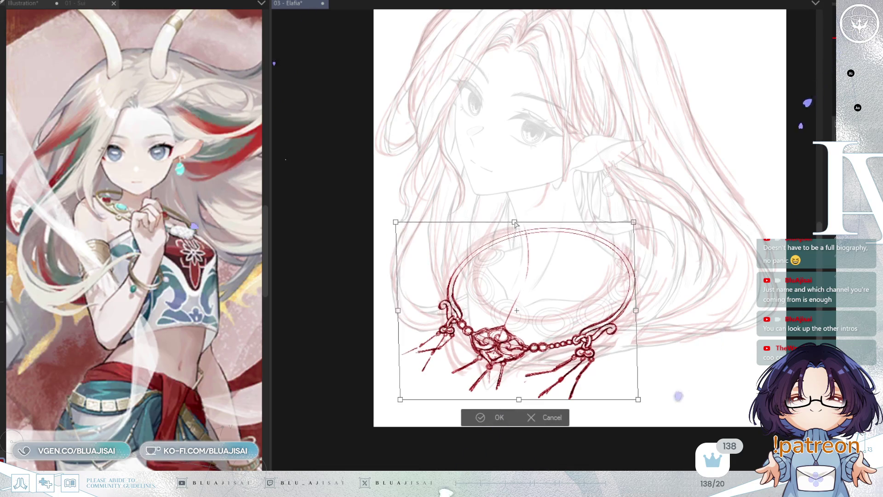
left_click_drag(645, 318, 585, 333)
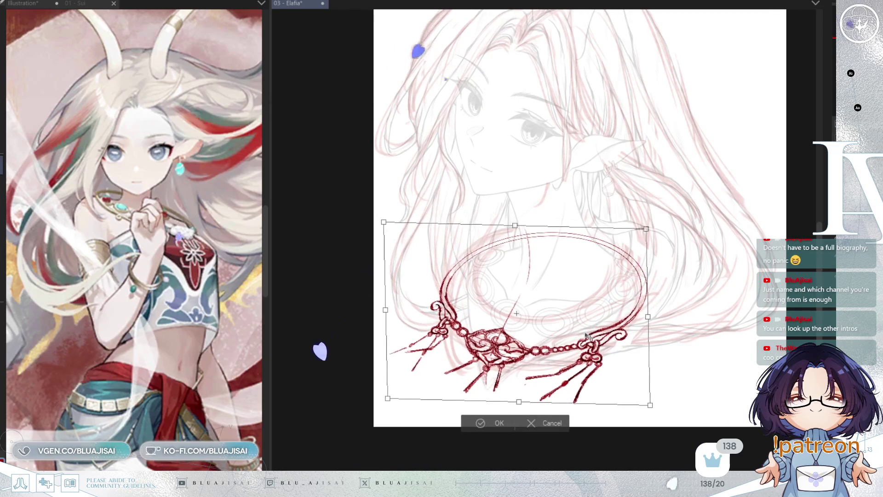
- Stretch the necklace taller and wider, adjust its corners and apply the transformation
left_click_drag(515, 225, 515, 221)
left_click_drag(517, 400, 515, 411)
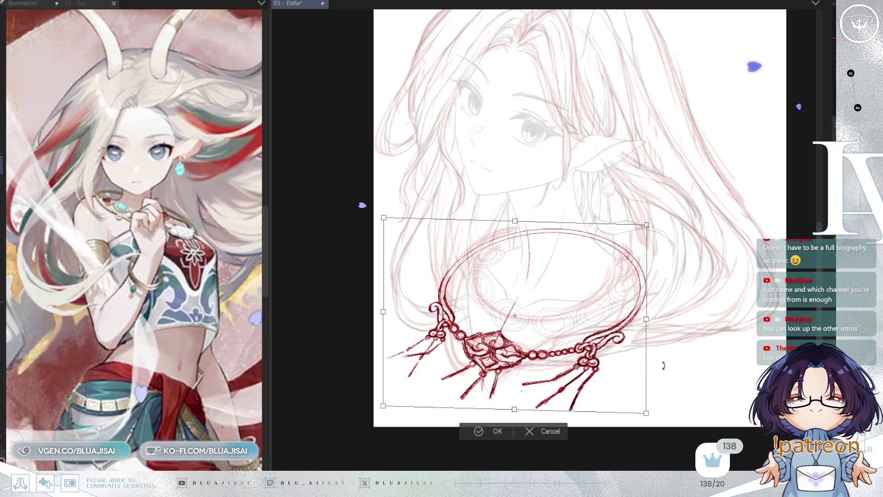
left_click_drag(646, 319, 648, 312)
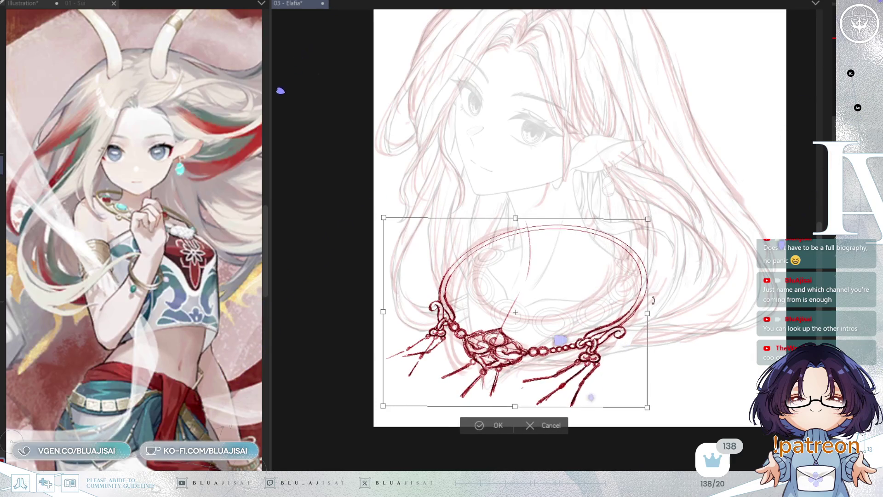
left_click_drag(648, 219, 647, 222)
left_click_drag(382, 406, 378, 412)
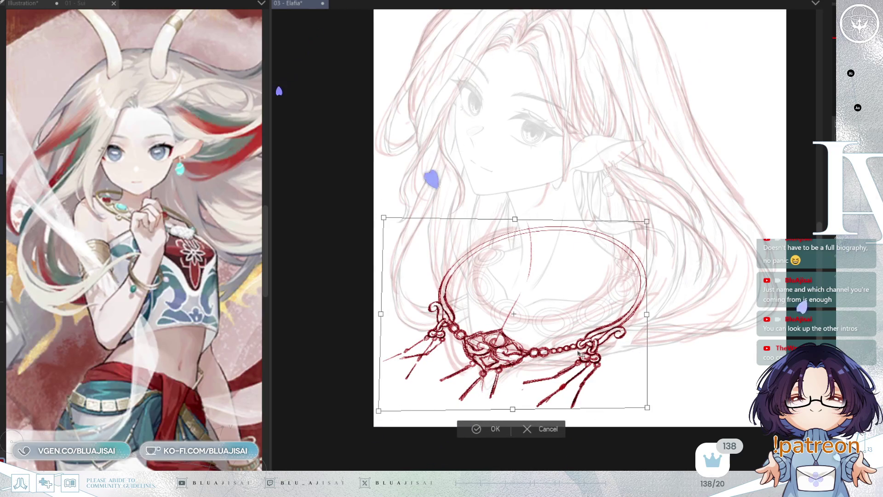
left_click(469, 430)
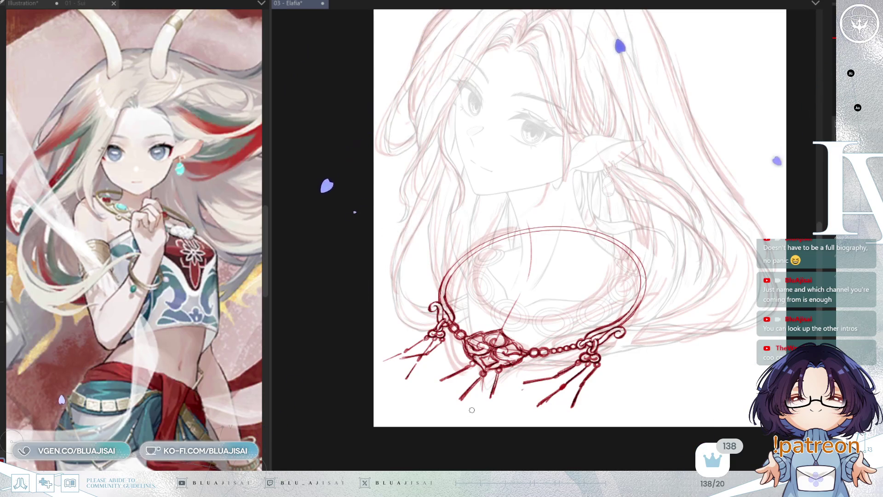
scroll(242, 348, "up", 5)
scroll(241, 348, "up", 5)
scroll(50, 134, "up", 5)
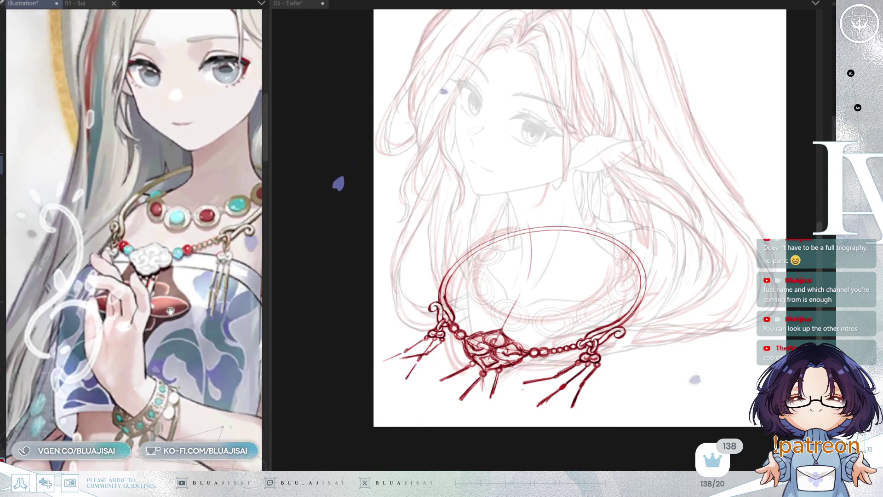
scroll(539, 297, "up", 1)
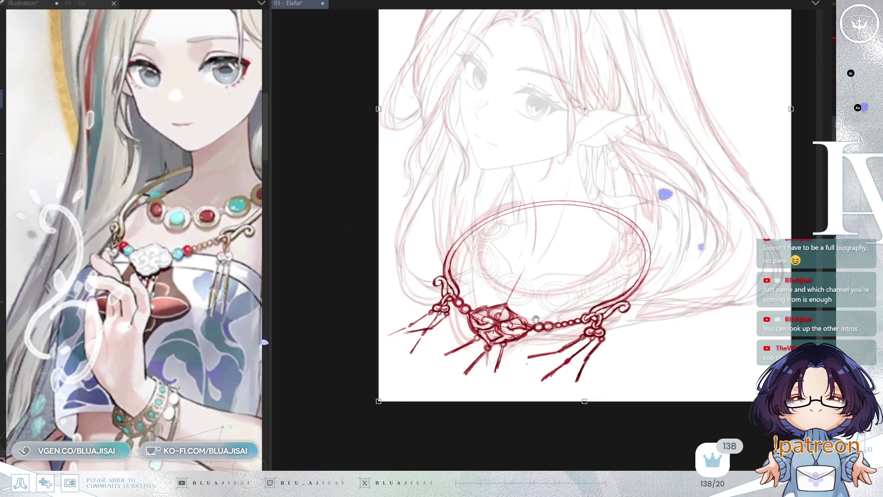
scroll(539, 297, "up", 1)
scroll(539, 297, "up", 1)
scroll(576, 277, "up", 1)
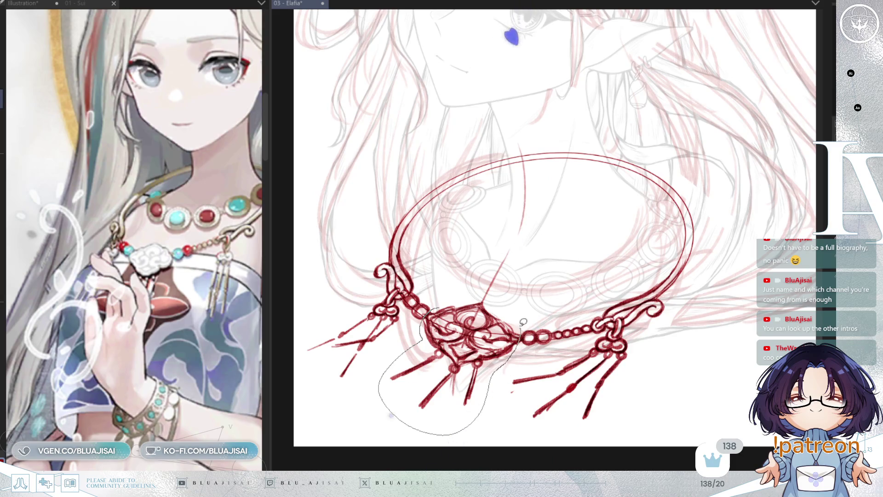
- Lasso the pendant, move it slightly up and right, apply, then flip the view to check proportions
left_click_drag(447, 298, 498, 308)
key("ctrl+t")
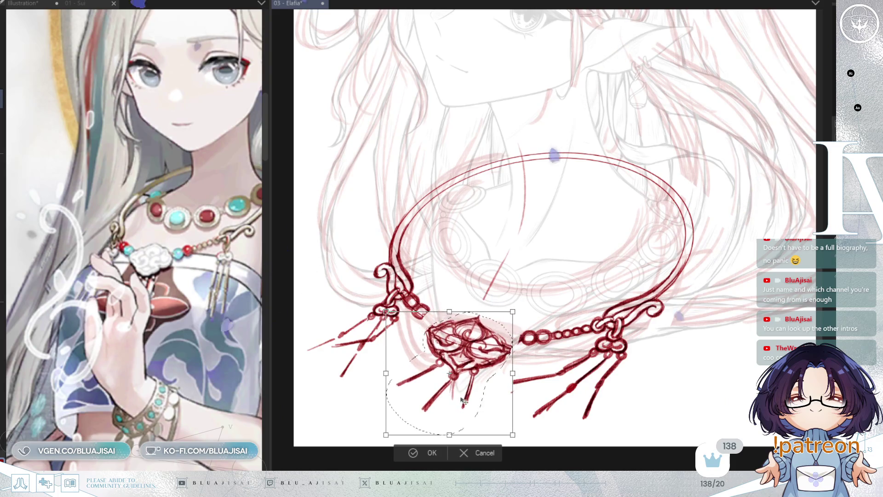
left_click_drag(462, 400, 464, 388)
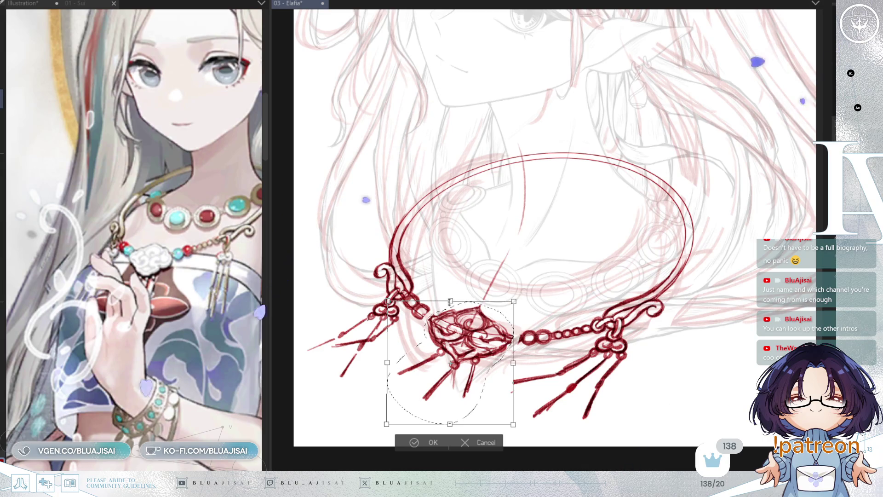
left_click_drag(449, 399, 450, 398)
key("Return")
key("ctrl+d")
scroll(583, 308, "down", 1)
scroll(584, 308, "down", 1)
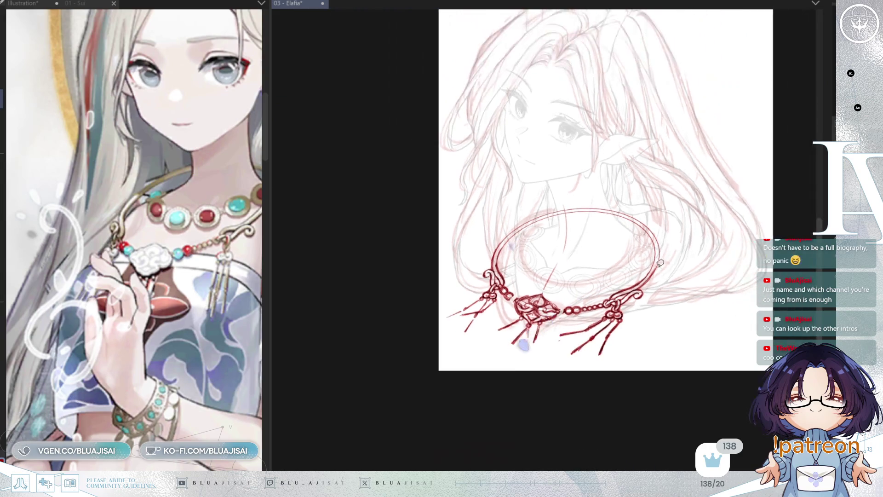
scroll(584, 309, "down", 1)
key("h")
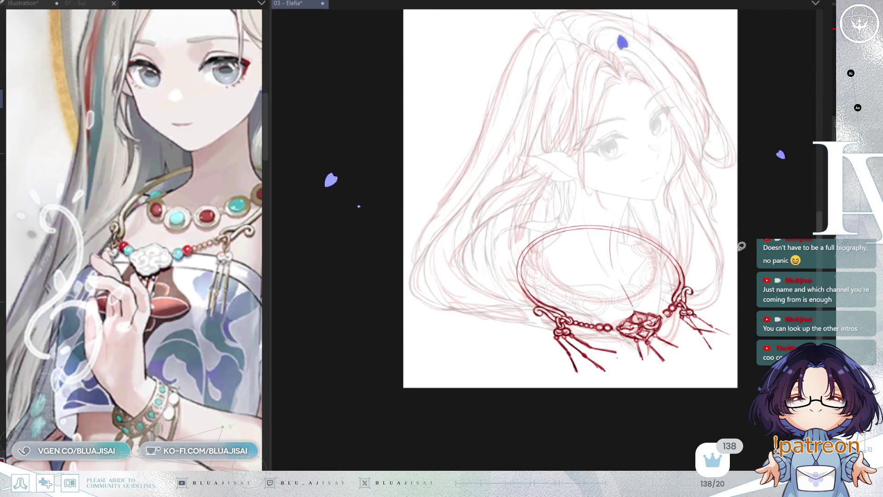
key("h")
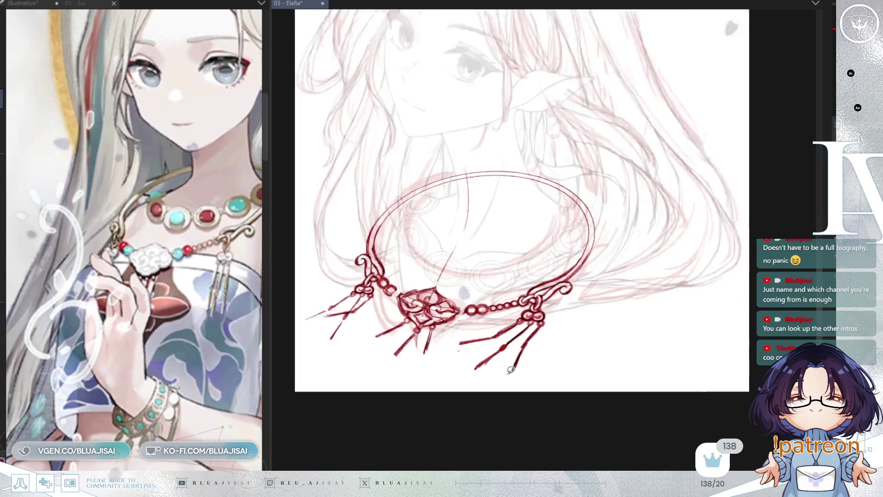
scroll(694, 296, "up", 5)
scroll(640, 381, "down", 3)
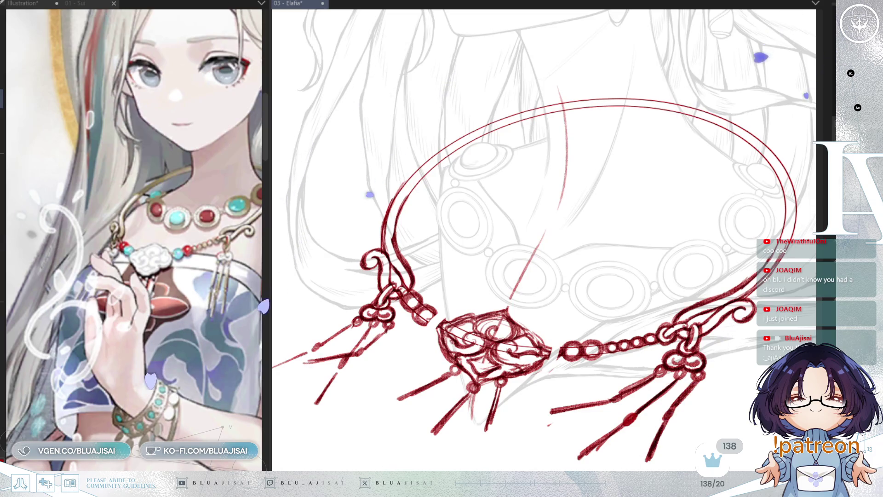
key("ctrl+h")
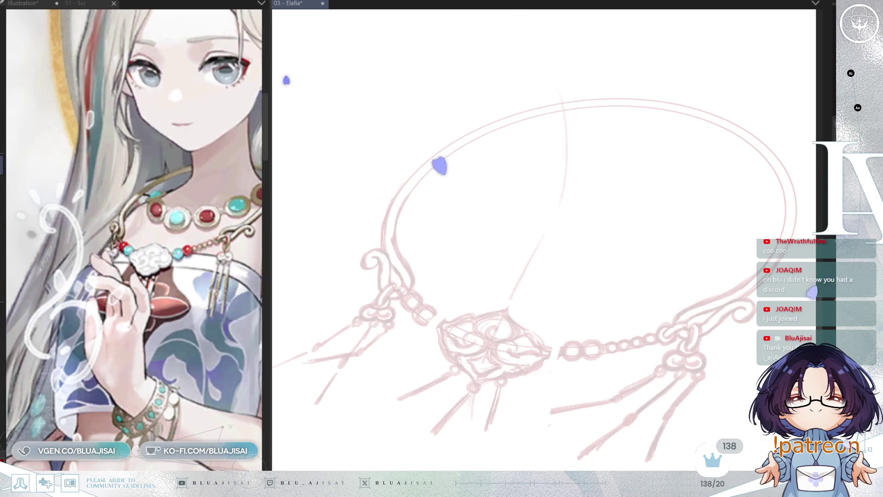
scroll(393, 203, "up", 1)
scroll(410, 209, "up", 1)
scroll(457, 198, "up", 2)
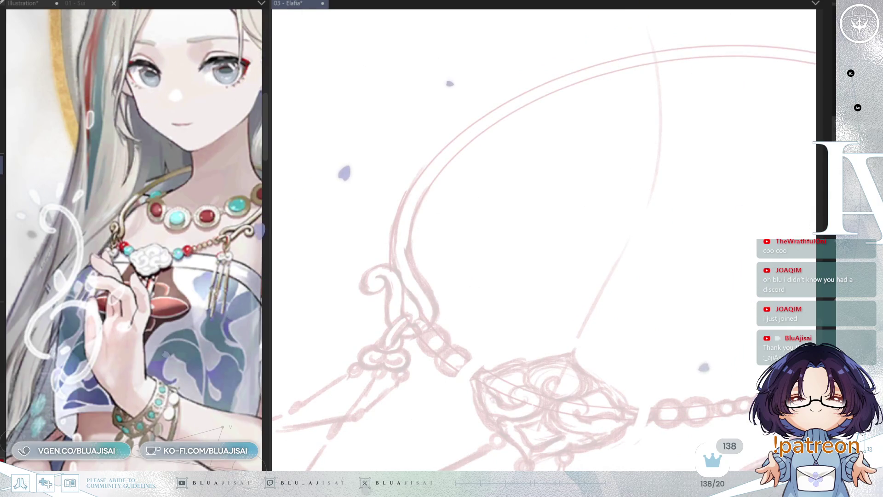
- Make the brush smaller for inking over the faded guide
key("bracketleft")
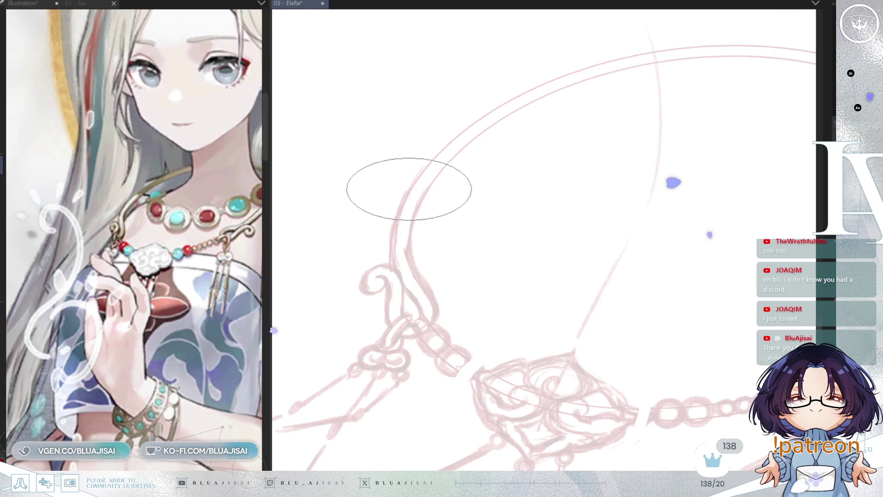
- Ink the neckband's left outer curve in black with successive strokes up the arc
mouse_move(415, 179)
left_mouse_down()
mouse_move(394, 233)
mouse_move(394, 270)
left_mouse_up()
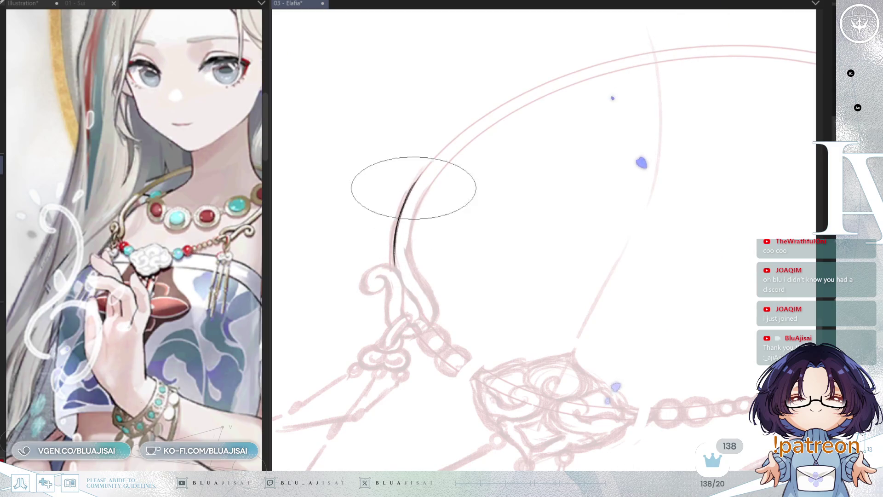
left_click_drag(448, 147, 411, 193)
left_click_drag(469, 123, 411, 181)
left_click_drag(510, 103, 443, 148)
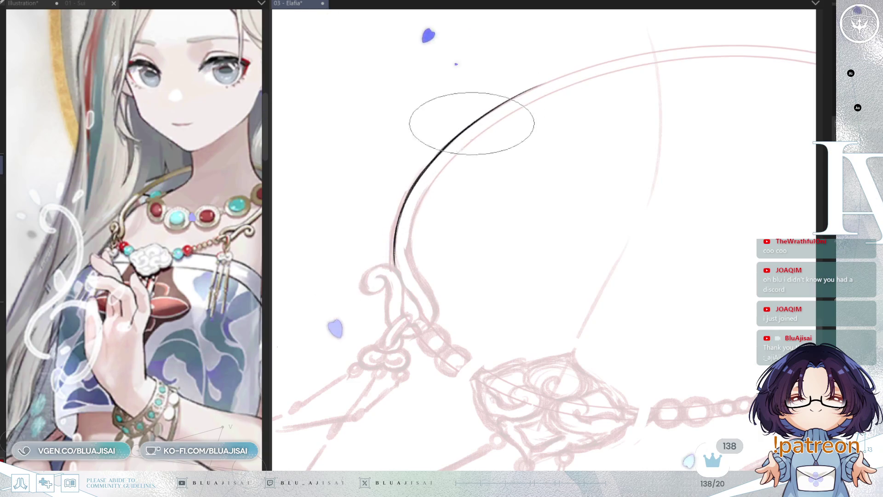
scroll(483, 122, "up", 2)
scroll(469, 197, "down", 1)
scroll(482, 182, "down", 1)
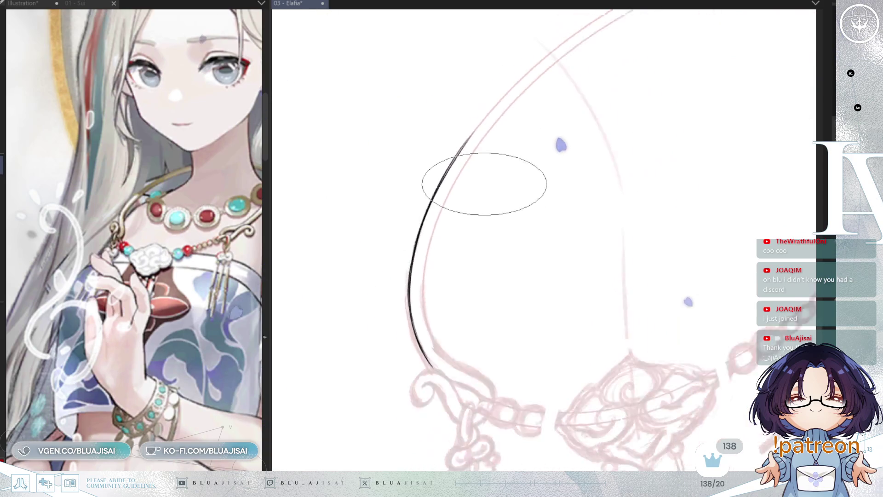
scroll(437, 227, "down", 1)
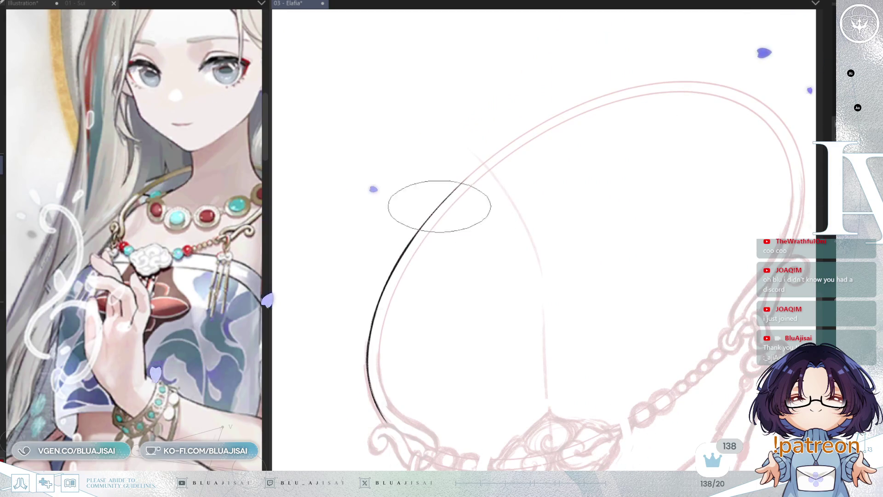
- Extend the outer line further up, rotate the view and ink the neckband's inner second line
left_click_drag(428, 219, 491, 156)
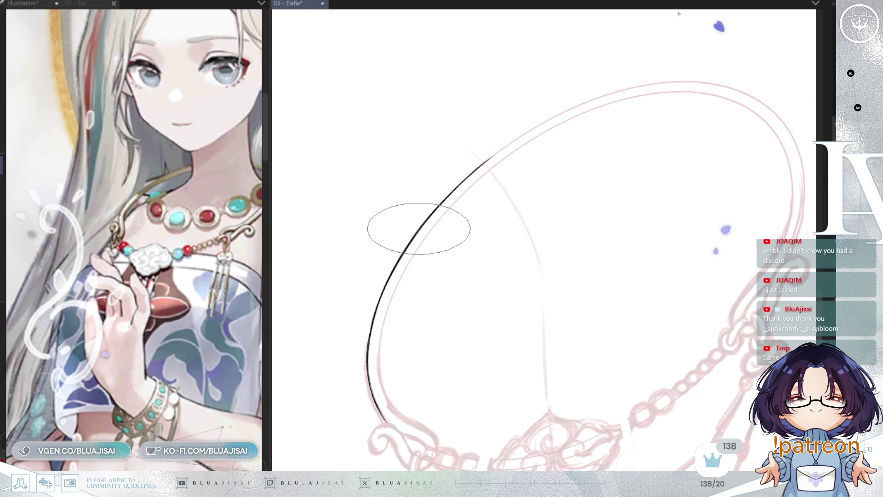
key("asciicircum")
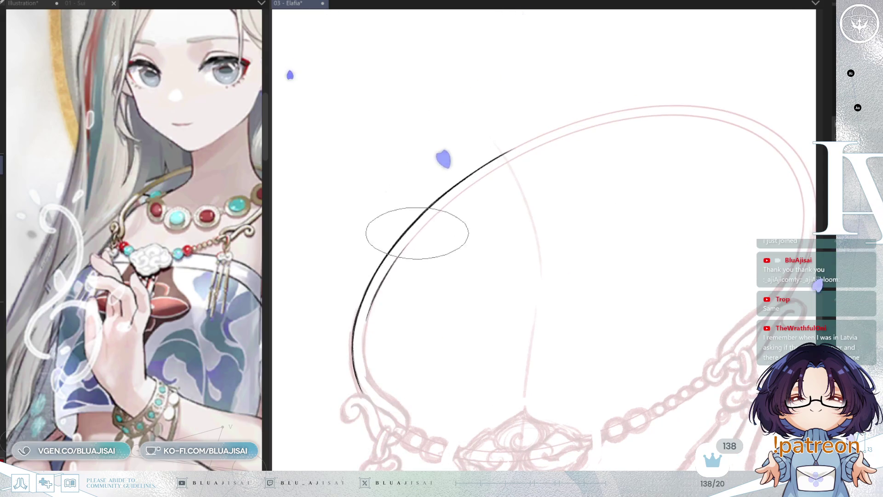
left_click_drag(359, 369, 414, 233)
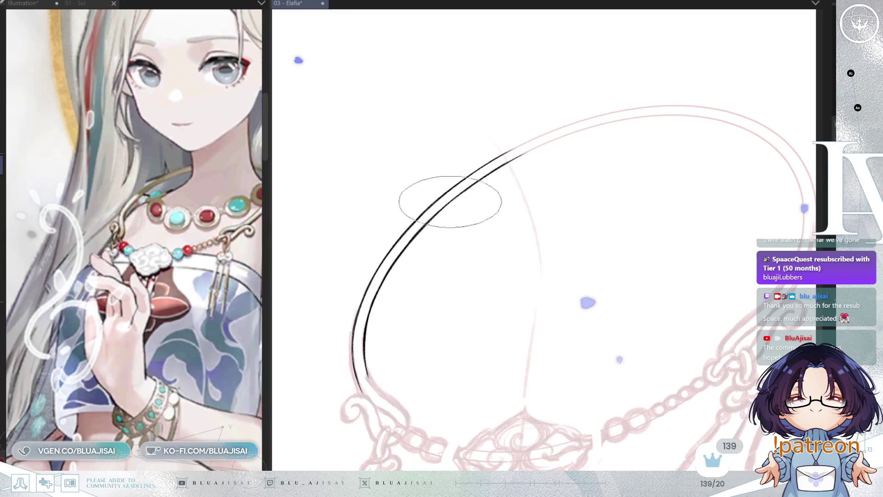
- Extend the inner neckband line down toward the scroll hook, undo the bad hook stroke and mirror the view
left_click_drag(452, 189, 504, 154)
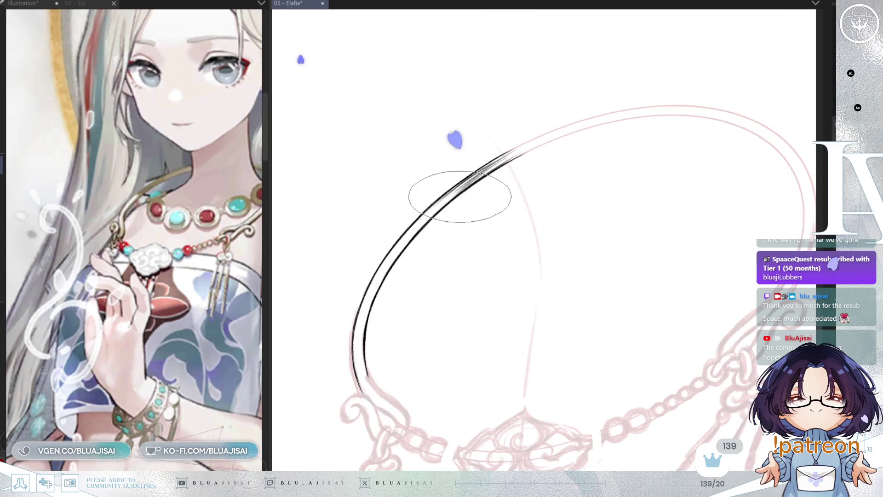
mouse_move(460, 196)
left_mouse_down()
mouse_move(596, 252)
mouse_move(568, 241)
left_mouse_up()
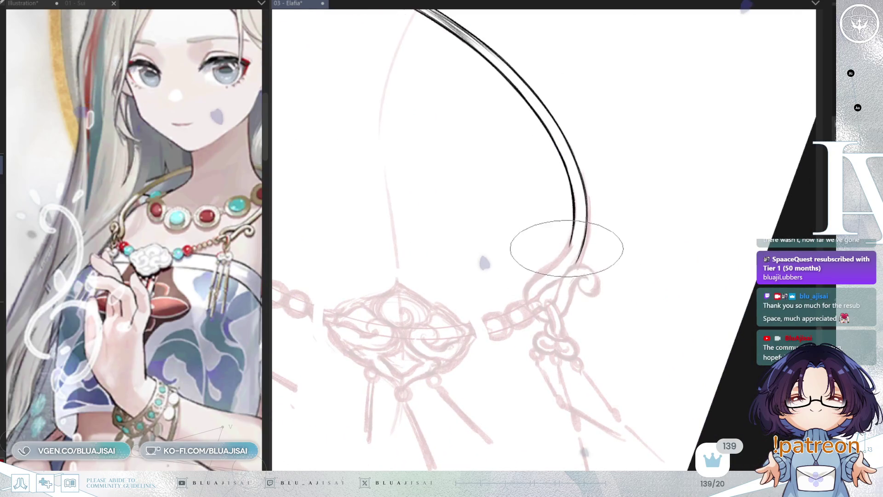
left_click_drag(573, 238, 527, 291)
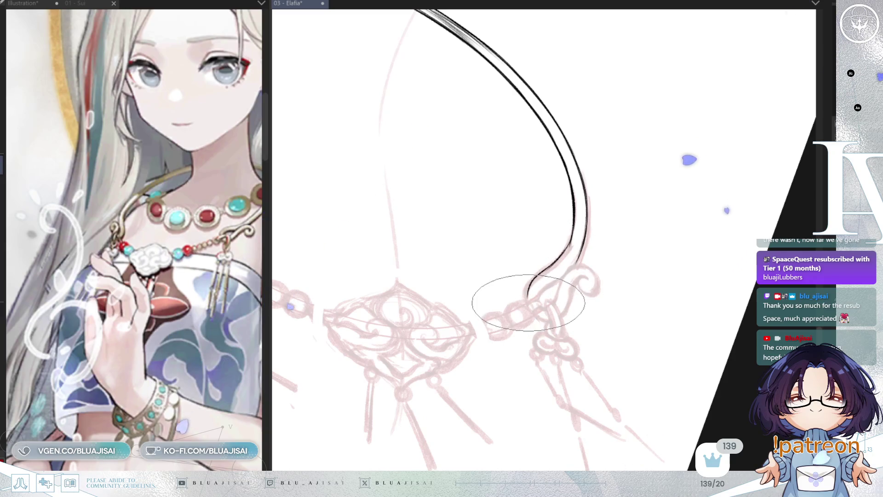
left_click_drag(527, 290, 570, 289)
key("ctrl+z")
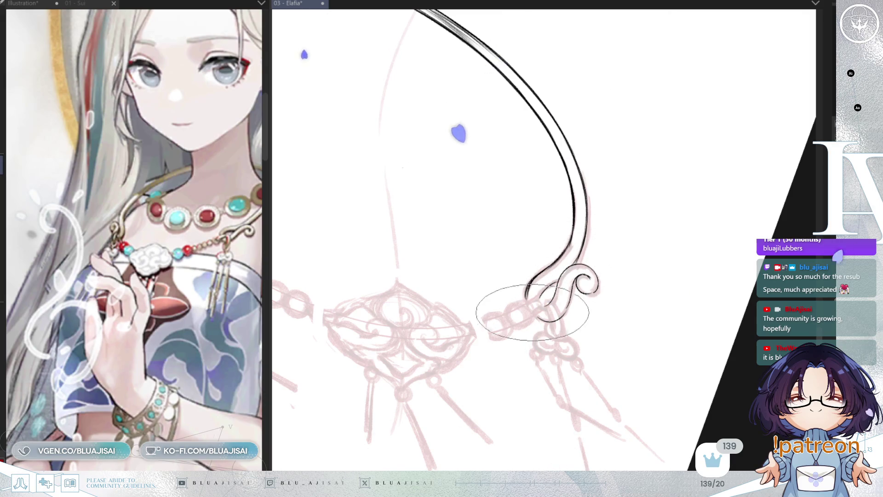
key("h")
- Reset the view upright, soften the neckband's inner left line, undo a stray stroke and turn toward the pendant
key("End")
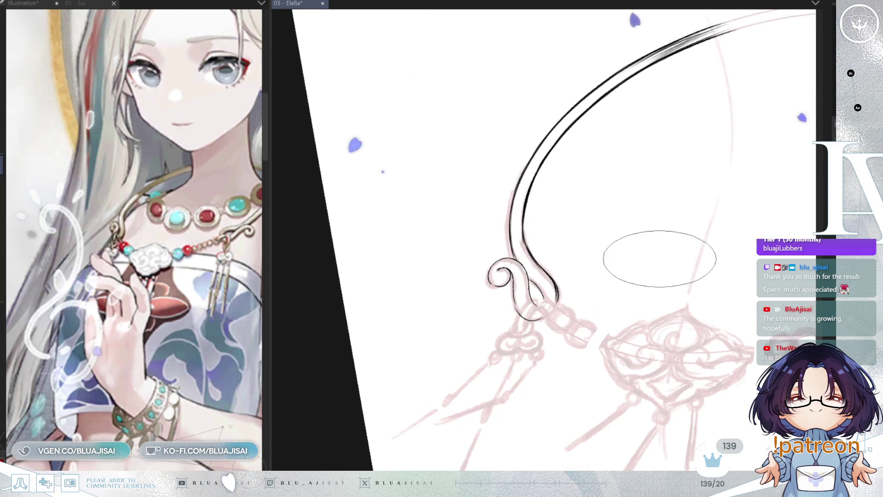
key("End")
key("Delete")
key("Delete")
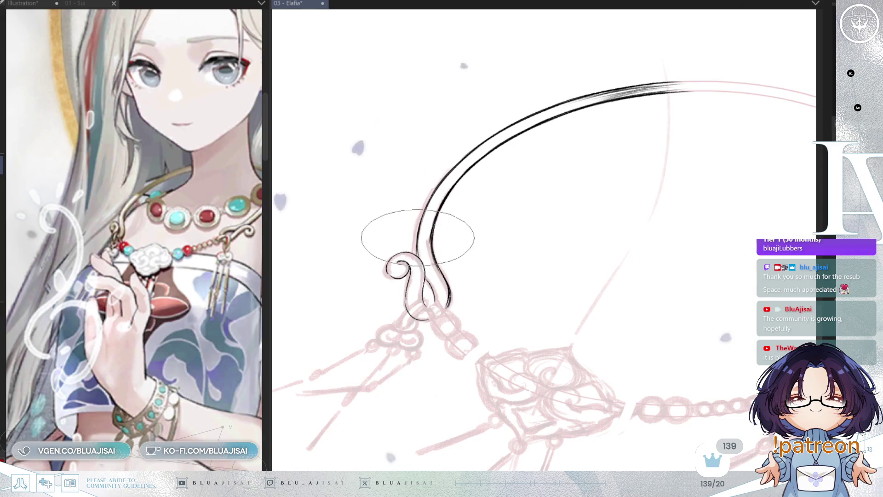
left_click_drag(430, 204, 422, 217)
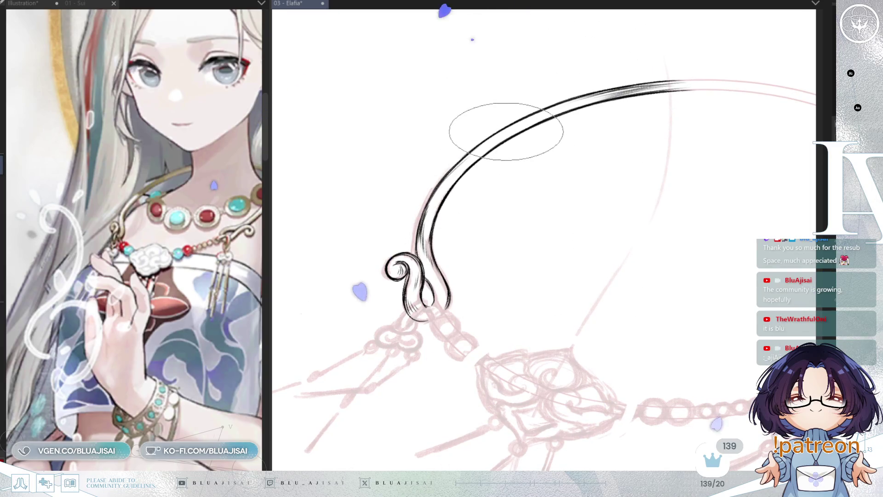
mouse_move(634, 286)
left_mouse_down()
mouse_move(627, 237)
mouse_move(627, 252)
mouse_move(591, 197)
mouse_move(548, 254)
left_mouse_up()
key("ctrl+z")
mouse_move(669, 227)
left_mouse_down()
mouse_move(661, 257)
mouse_move(595, 271)
left_mouse_up()
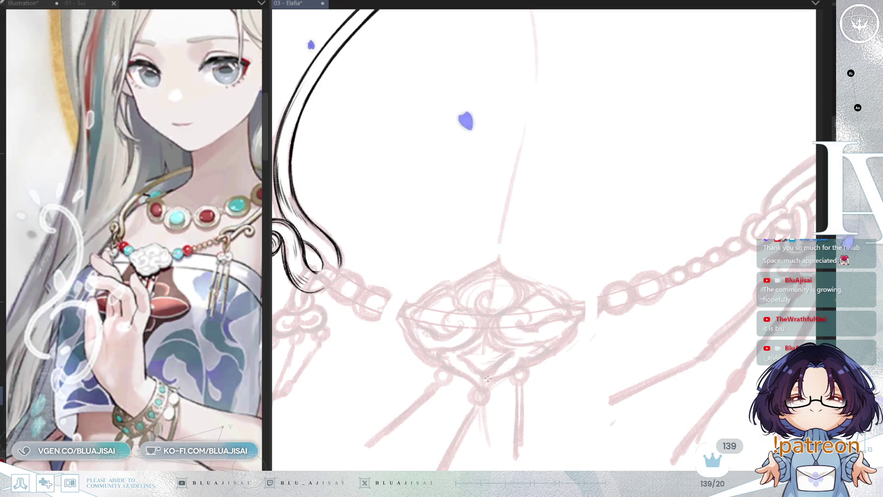
- Set a vertical symmetry ruler through the pendant and ink its top with curled sides, redoing the peaked stroke
mouse_move(480, 390)
left_mouse_down()
mouse_move(497, 258)
mouse_move(461, 307)
left_mouse_up()
key("minus")
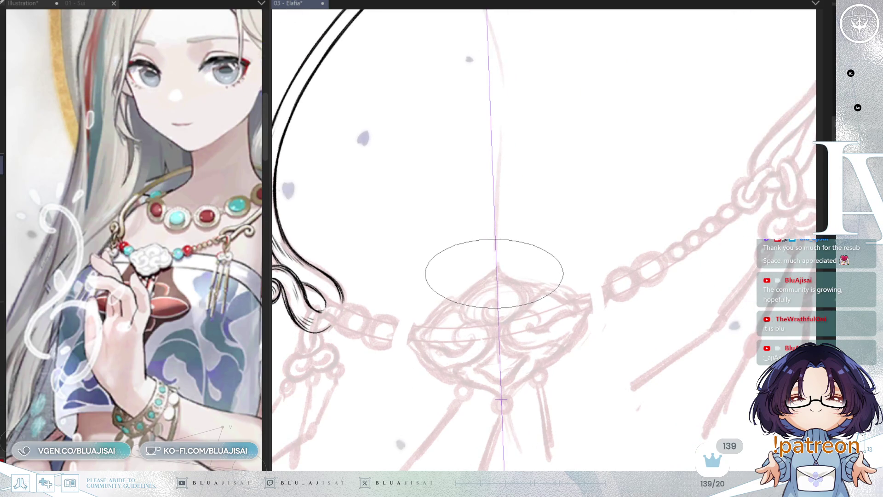
left_click_drag(495, 271, 462, 297)
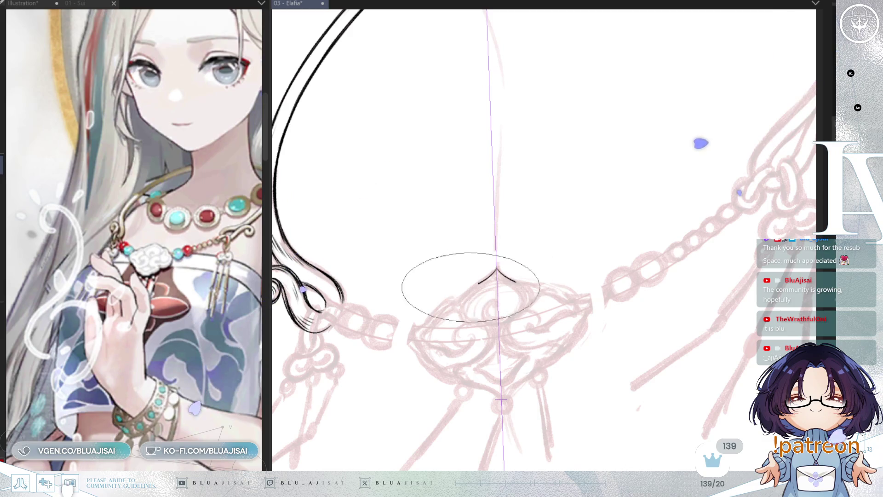
key("ctrl+z")
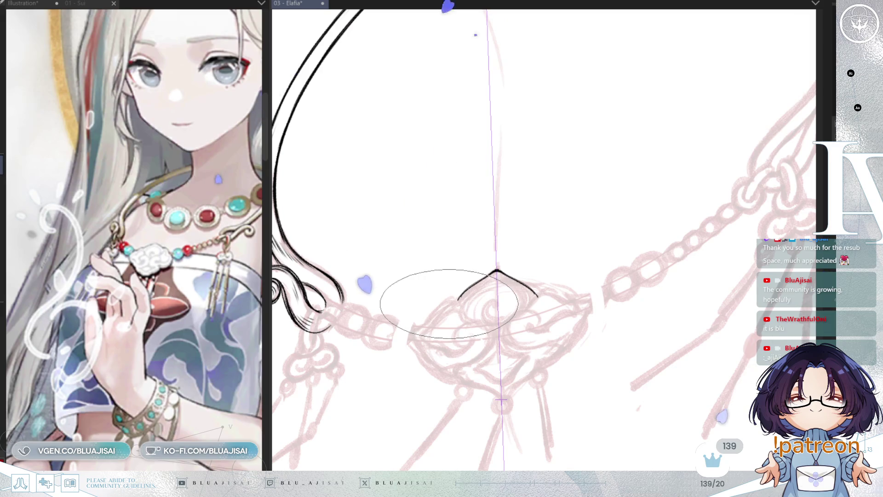
left_click_drag(457, 302, 410, 339)
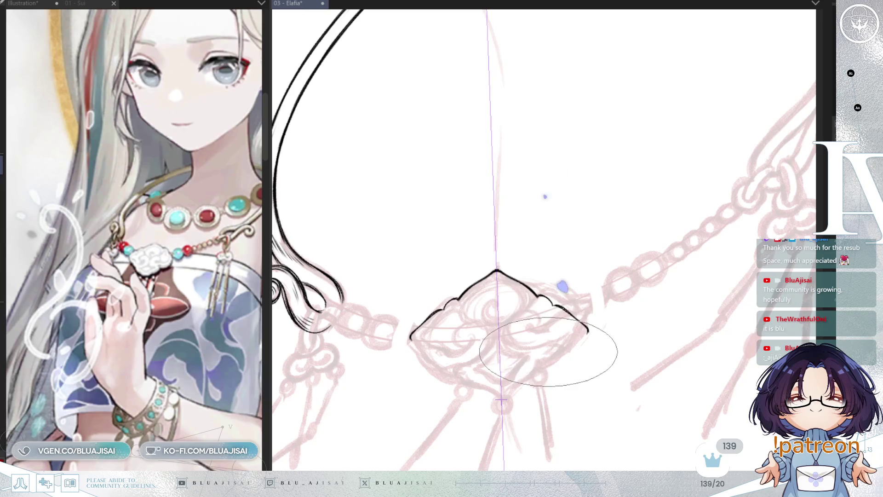
- Ink the pendant's curled lower edges and start its inner curls
left_click_drag(562, 286, 556, 249)
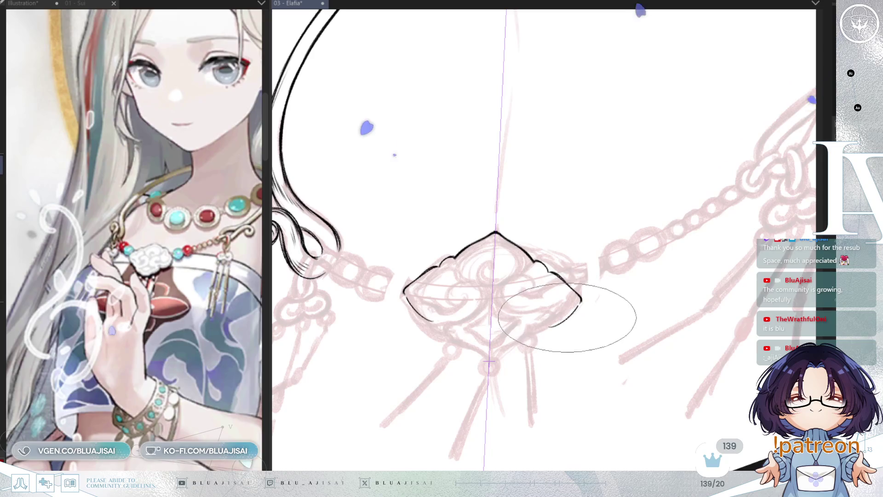
left_click_drag(552, 328, 530, 330)
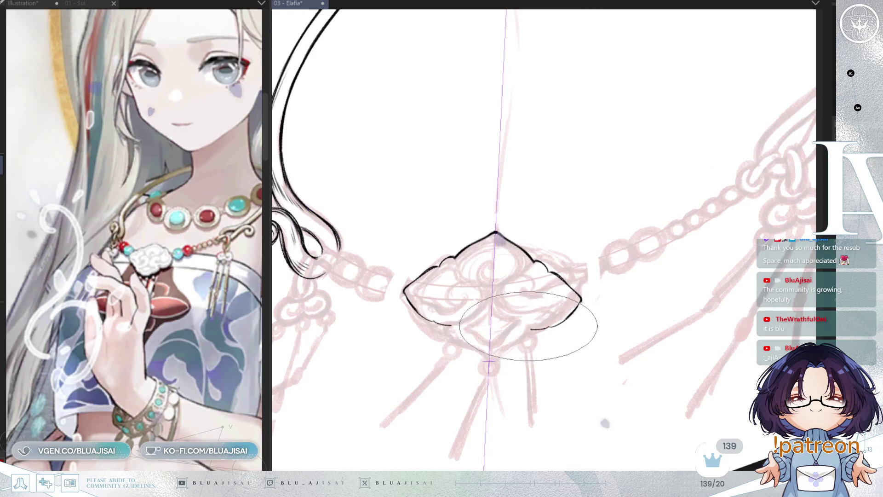
left_click_drag(582, 304, 544, 338)
left_click_drag(415, 314, 488, 361)
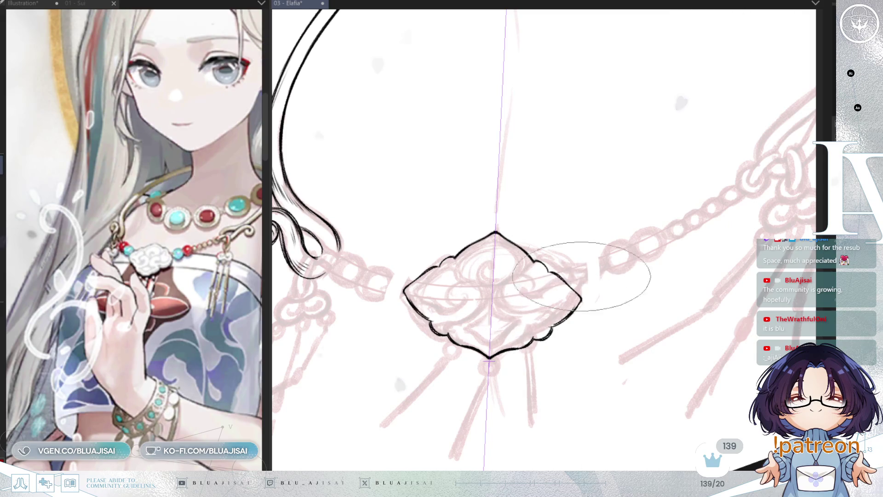
left_click_drag(464, 326, 517, 330)
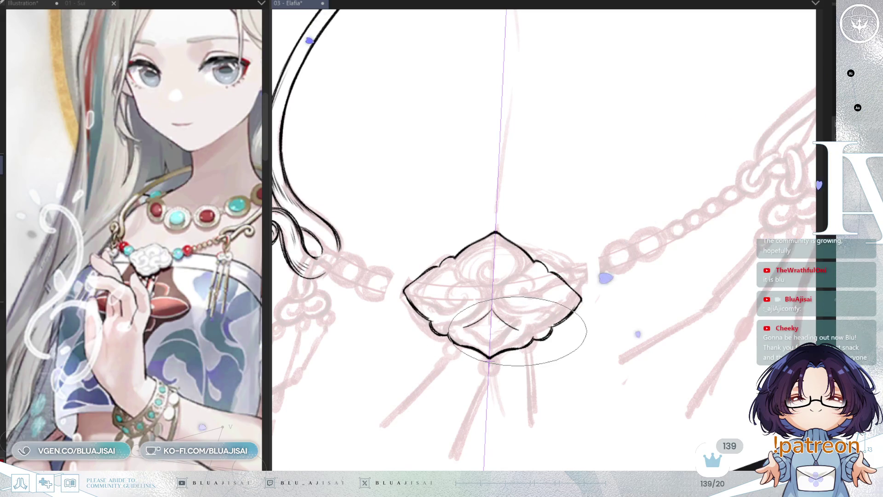
- Undo the first inner curl strokes and redraw the mirrored curls meeting at the pendant's centre
mouse_move(524, 333)
left_mouse_down()
mouse_move(458, 328)
mouse_move(491, 343)
left_mouse_up()
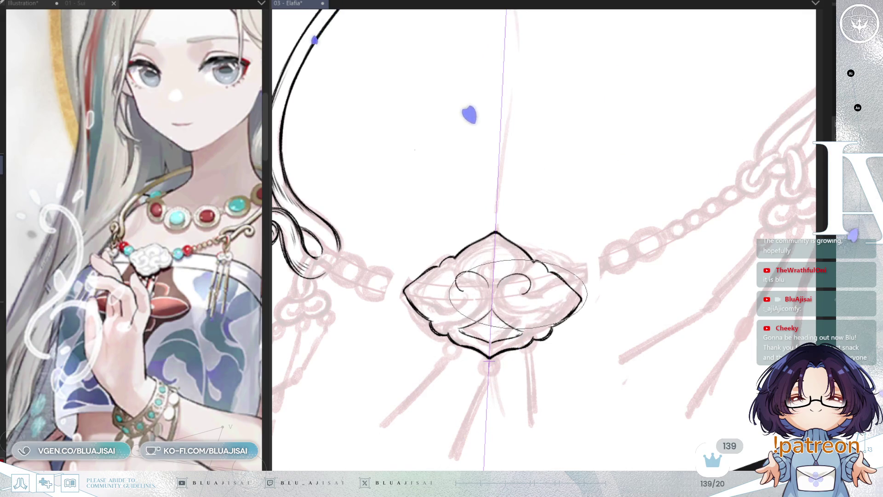
key("ctrl+z")
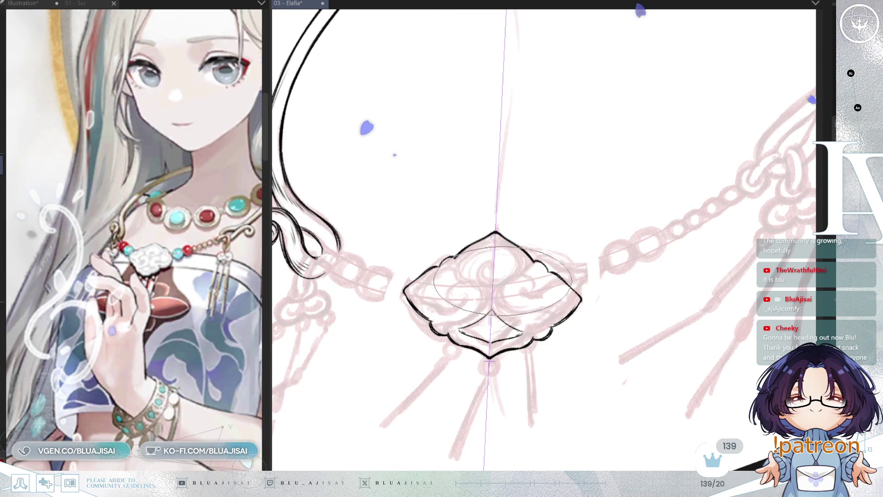
key("ctrl+z")
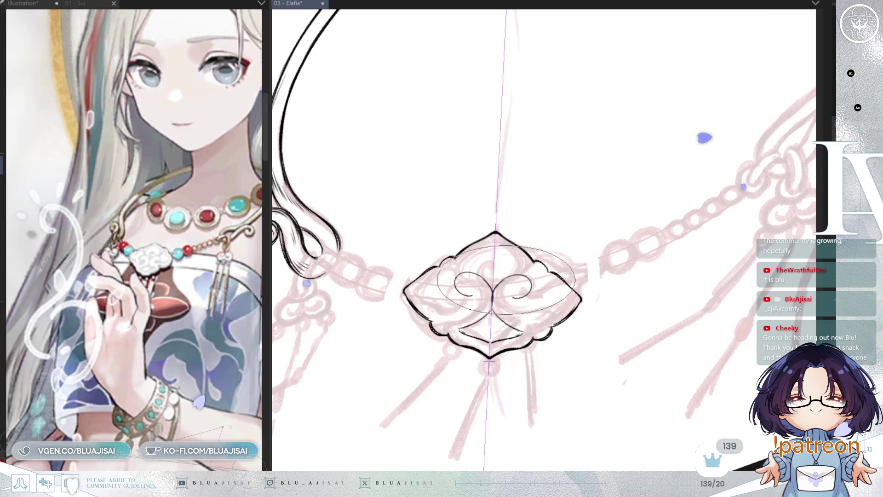
left_click_drag(494, 290, 493, 314)
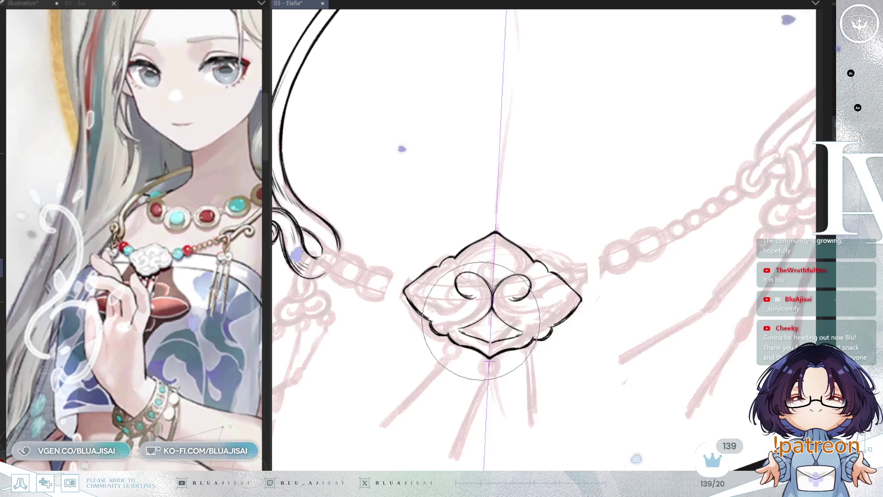
key("bracketleft")
key("bracketleft")
key("bracketleft")
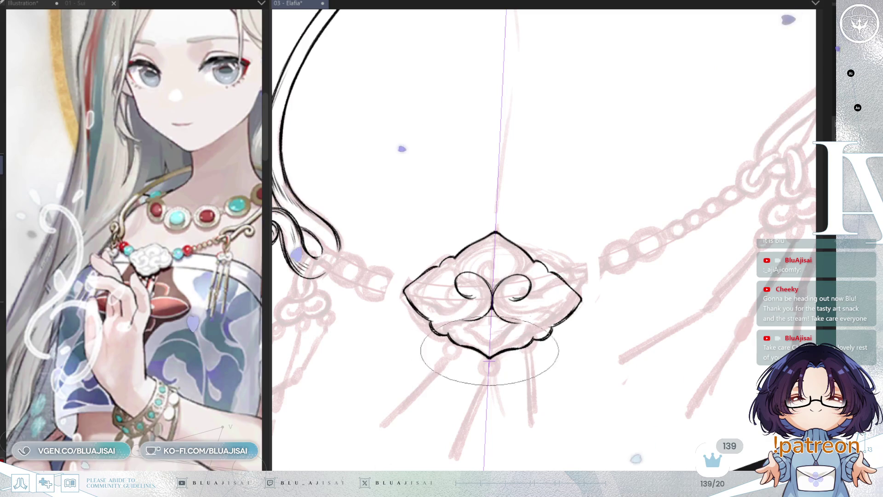
- Ink a V-shaped inner line across the bottom of the pendant beneath the curls
left_click_drag(457, 318, 524, 320)
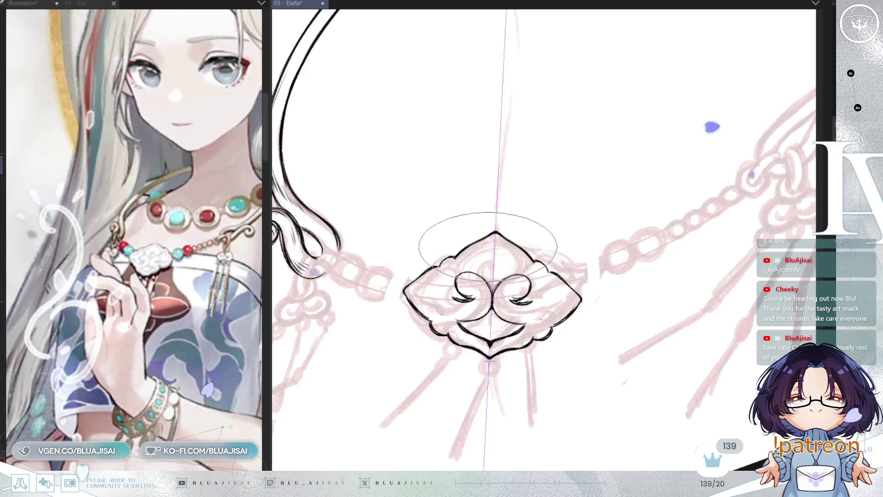
- Ink the pendant's inner top arch and a small spiral at its top centre
left_click_drag(492, 240, 458, 274)
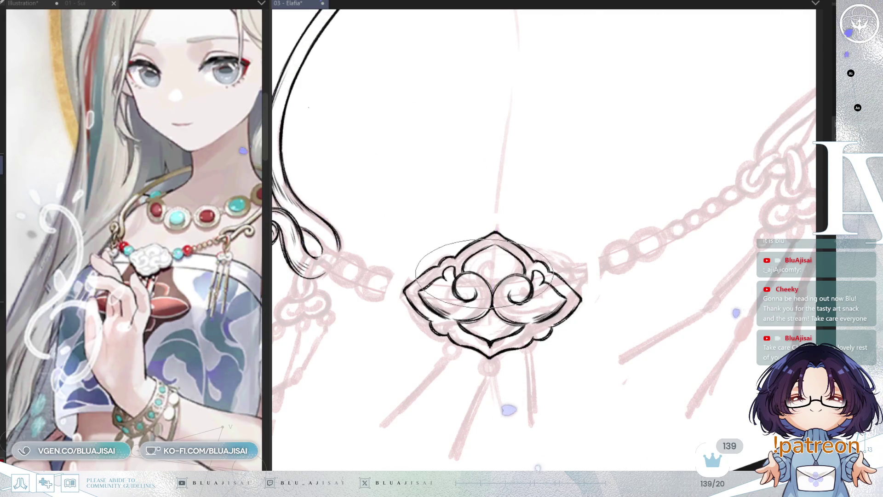
left_click_drag(482, 265, 494, 273)
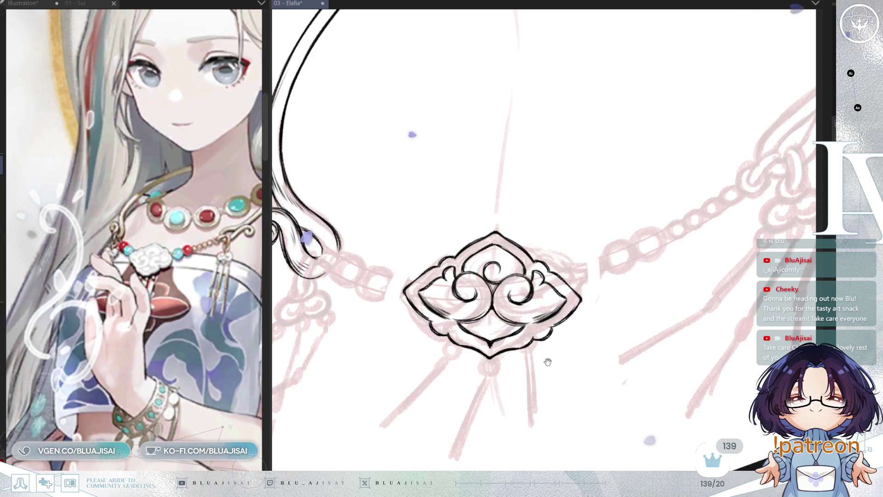
- Turn the view so the pendant tilts and lasso-select the pendant
mouse_move(647, 299)
left_mouse_down()
mouse_move(637, 330)
mouse_move(643, 320)
left_mouse_up()
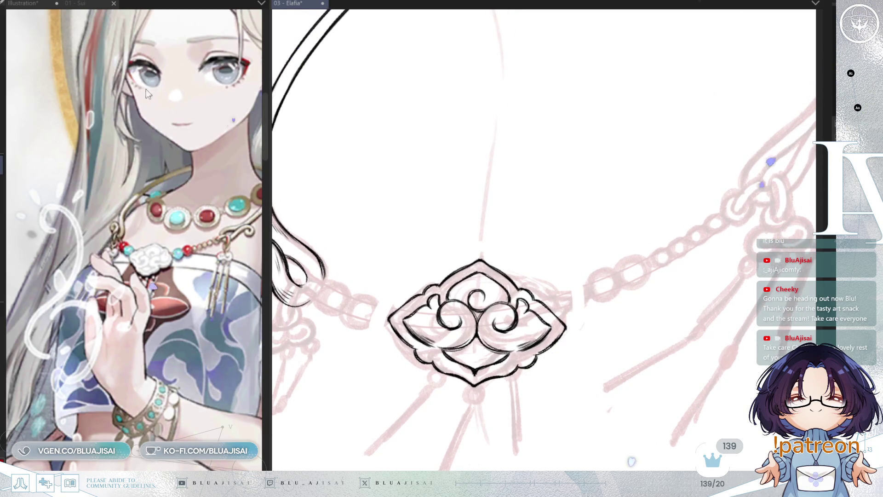
left_click_drag(613, 233, 689, 277)
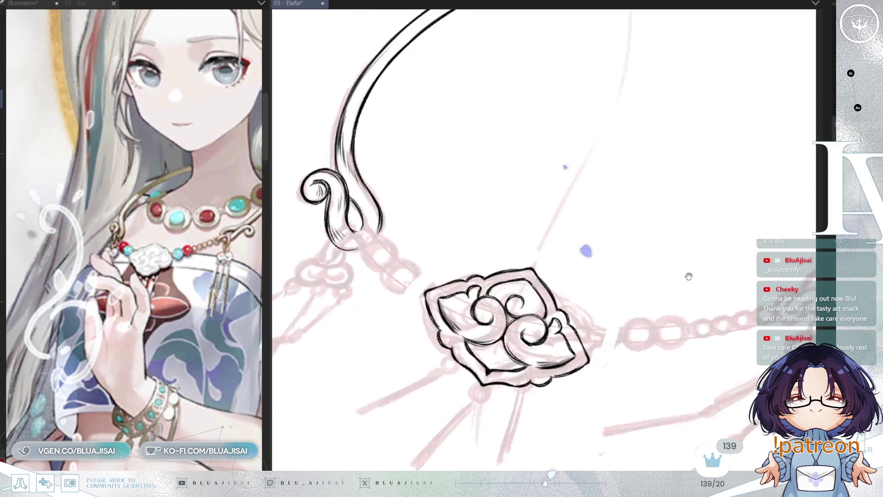
left_click_drag(596, 394, 614, 262)
- Free-transform the pendant: slight rotation, taller stretch and corner warps to fit the sketch, then commit
key("ctrl+t")
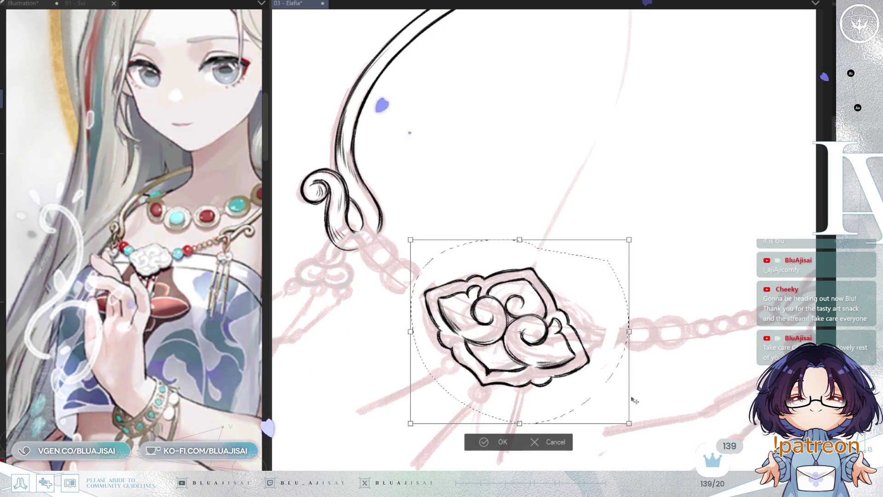
left_click_drag(629, 332, 629, 376)
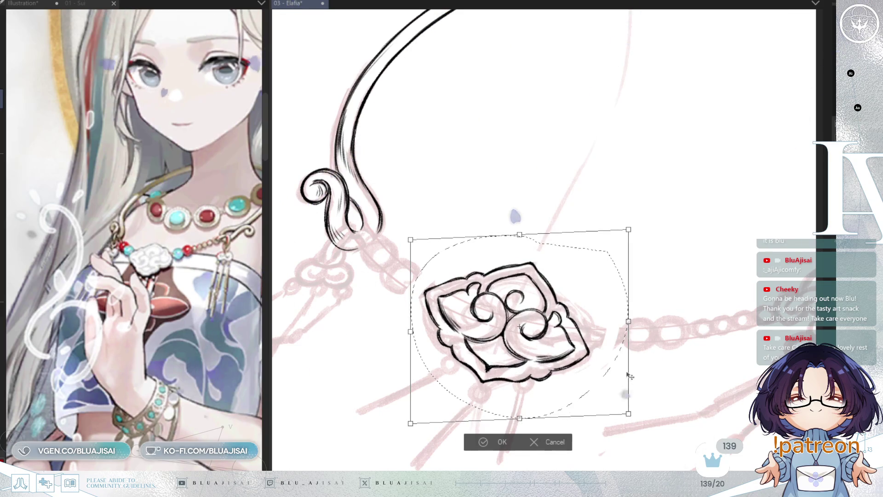
left_click_drag(629, 415, 644, 395)
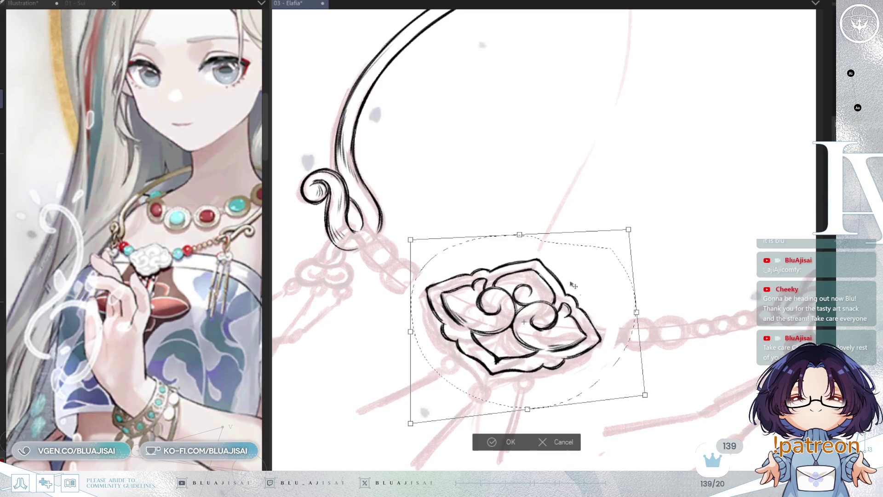
left_click_drag(518, 237, 511, 245)
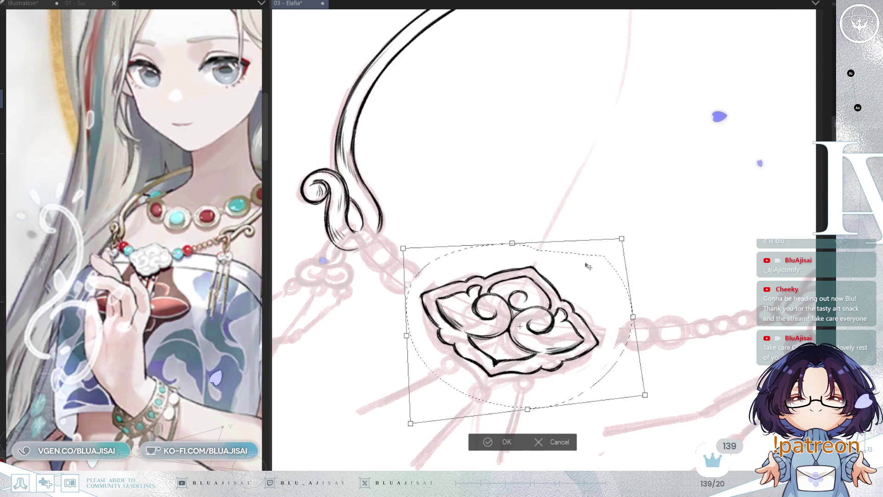
left_click_drag(527, 411, 527, 424)
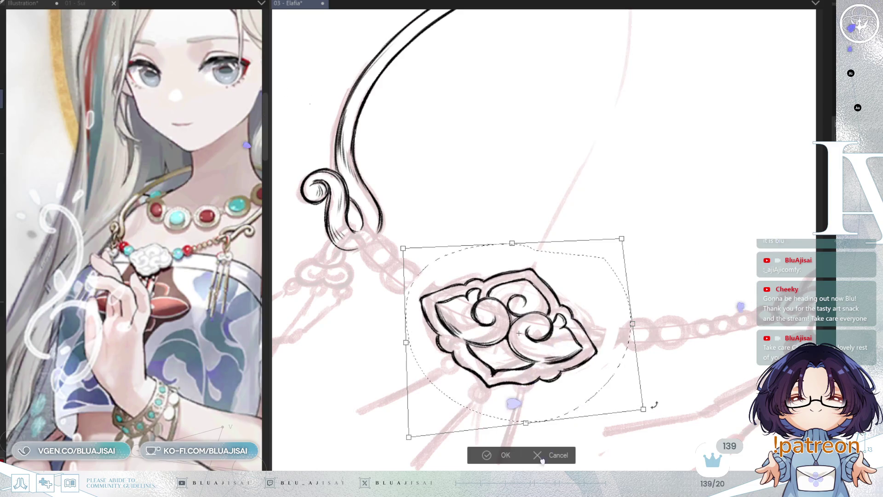
left_click_drag(662, 399, 659, 404)
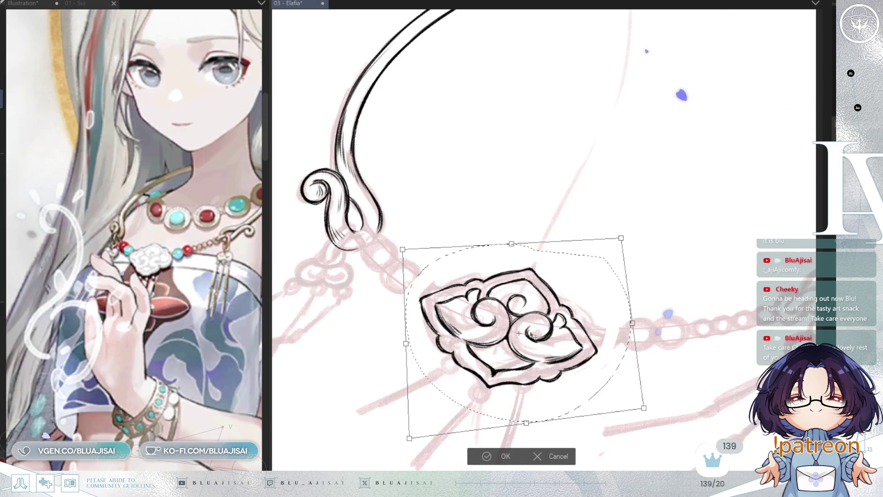
left_click_drag(407, 342, 417, 295)
left_click_drag(407, 248, 410, 244)
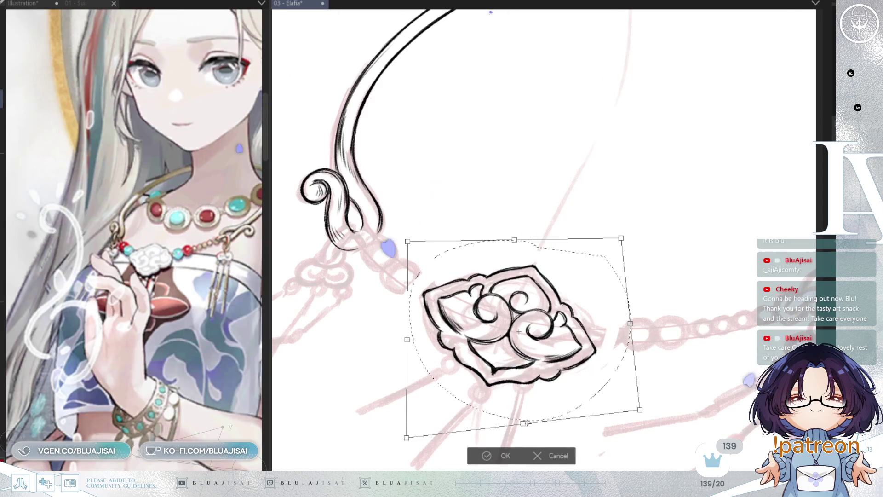
left_click_drag(641, 408, 640, 405)
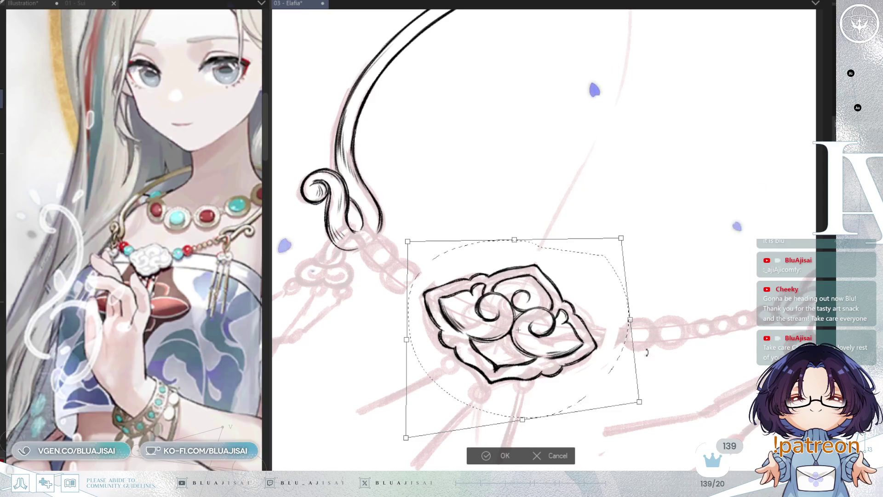
left_click_drag(620, 239, 611, 244)
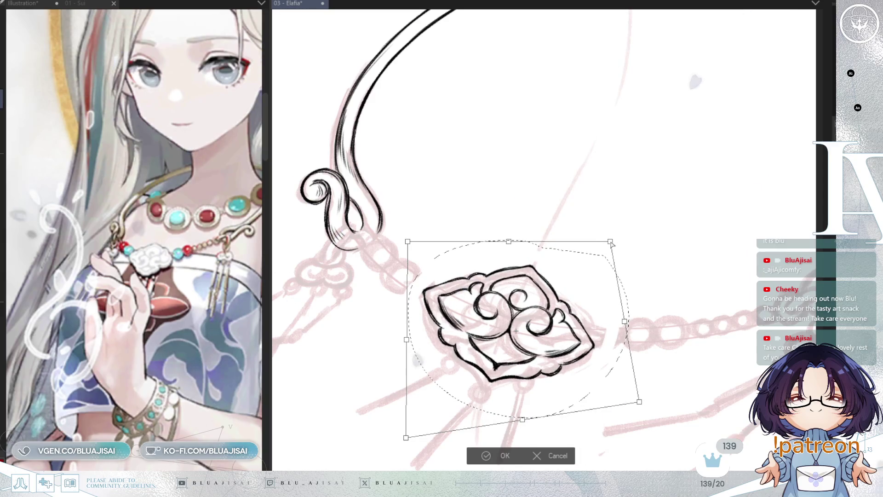
key("Return")
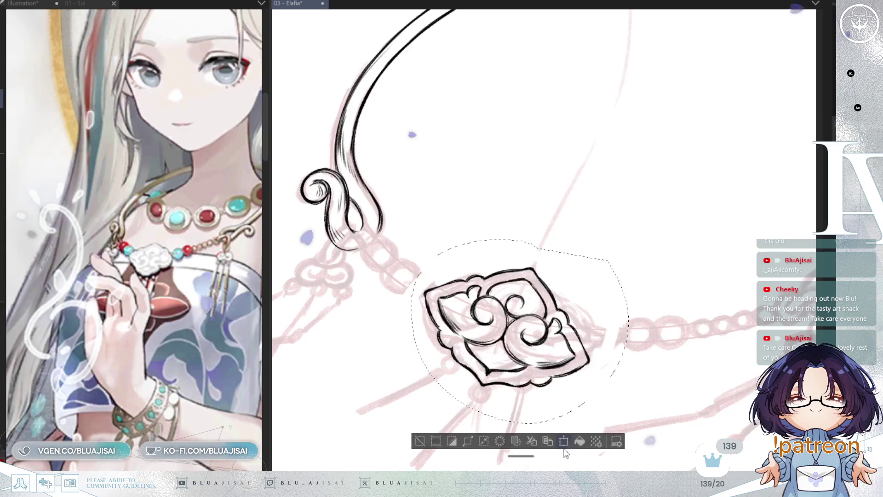
key("ctrl+d")
key("e")
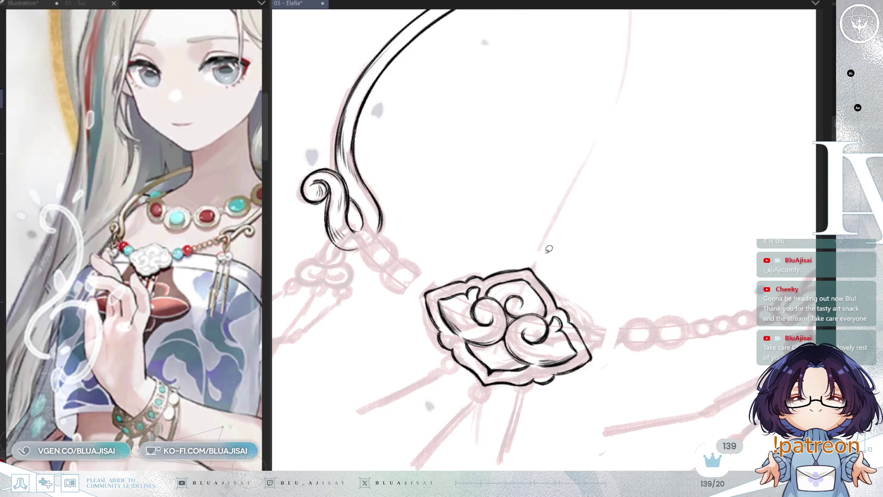
- Reselect the pendant and nudge it slightly up and to the right, then confirm
left_click_drag(430, 252, 548, 249)
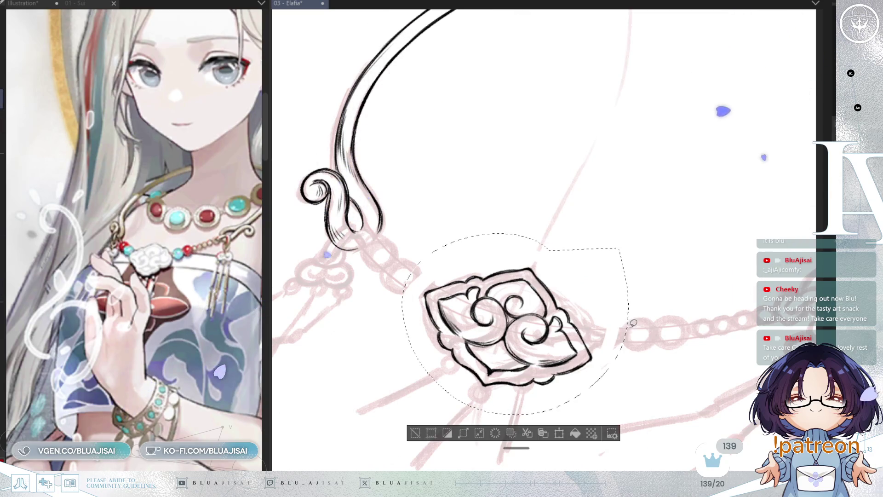
key("ctrl+t")
left_click_drag(581, 366, 585, 356)
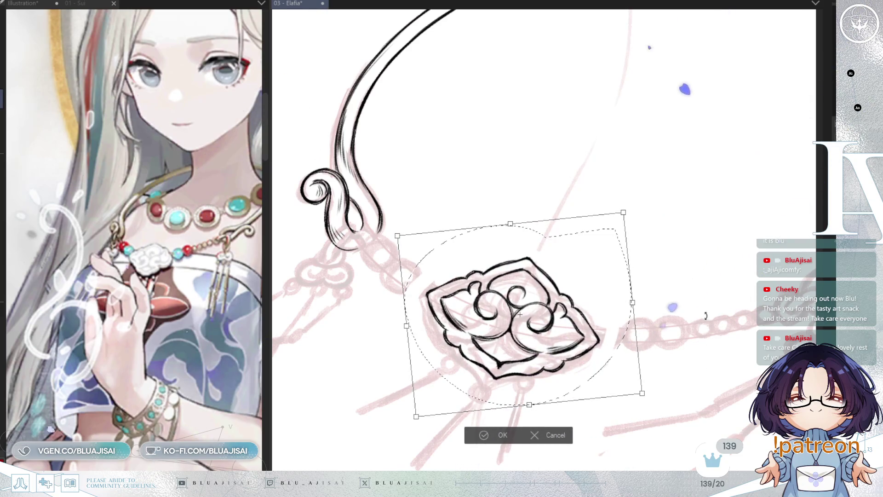
key("Return")
scroll(527, 409, "up", 2)
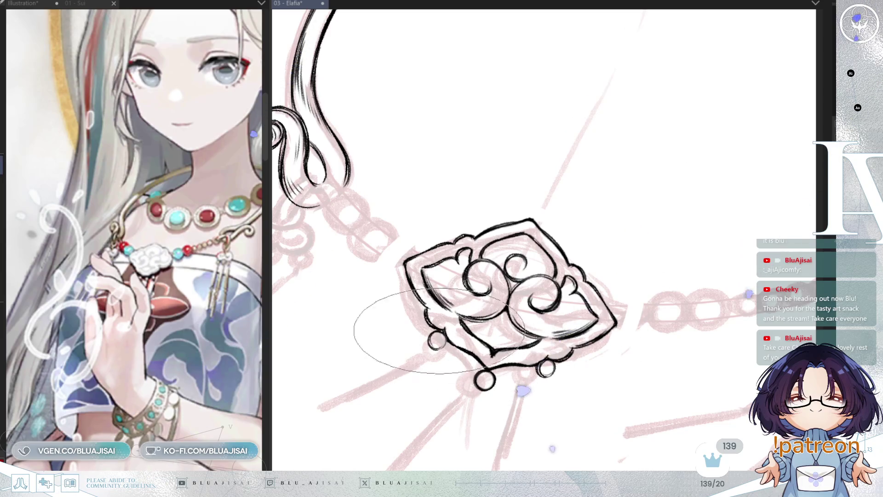
- Ink the start of the neckband's upper-left outer and inner curves over the sketch
left_click_drag(690, 373, 641, 359)
scroll(641, 359, "down", 2)
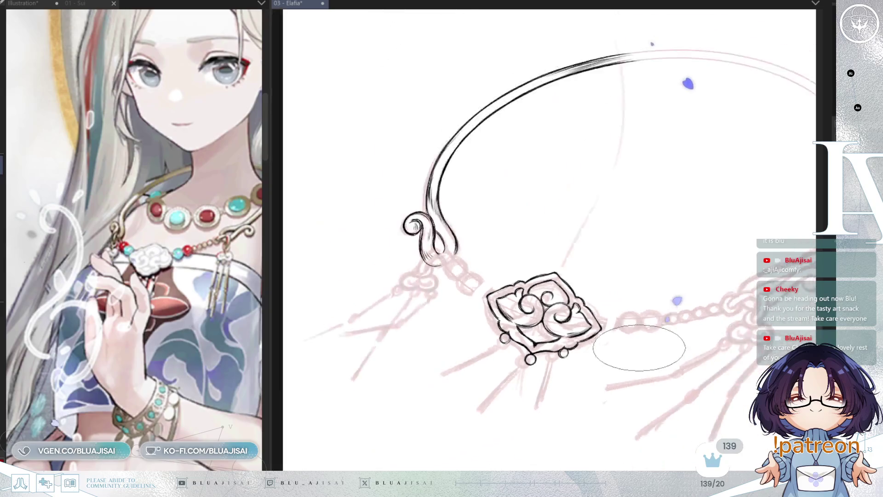
scroll(524, 227, "down", 2)
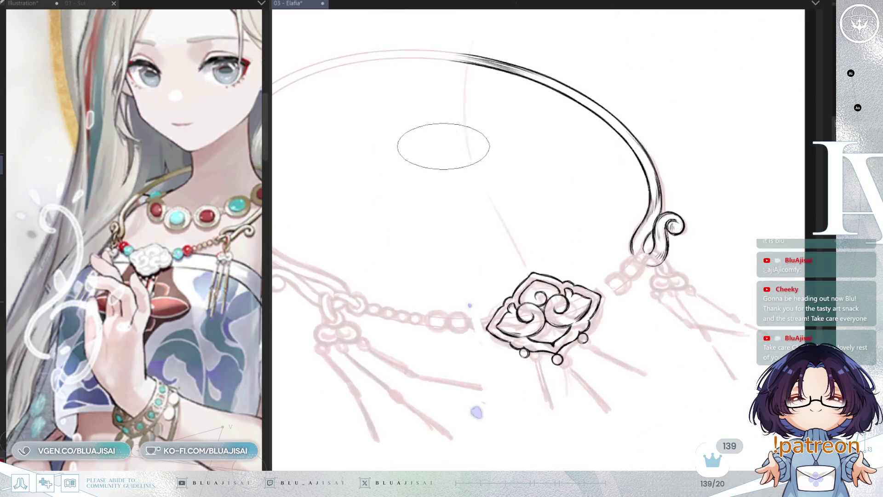
scroll(443, 142, "up", 2)
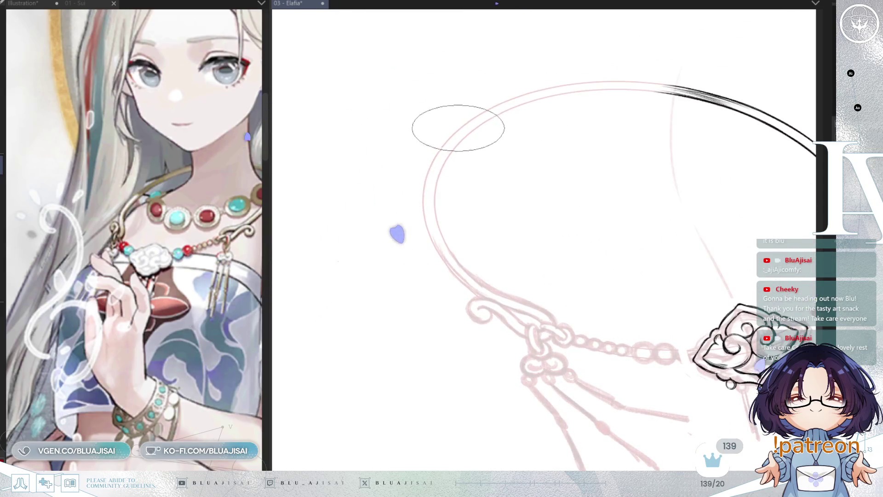
scroll(451, 134, "up", 1)
left_click_drag(527, 140, 394, 163)
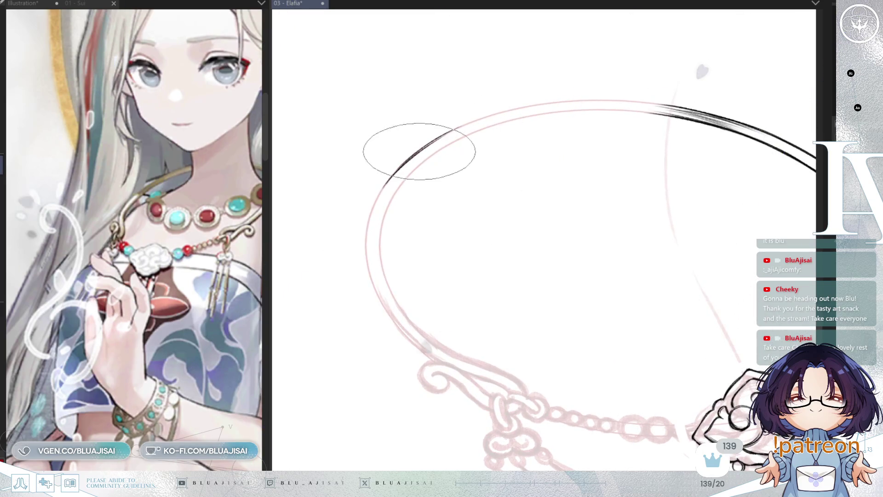
mouse_move(428, 143)
left_mouse_down()
mouse_move(398, 178)
mouse_move(448, 148)
left_mouse_up()
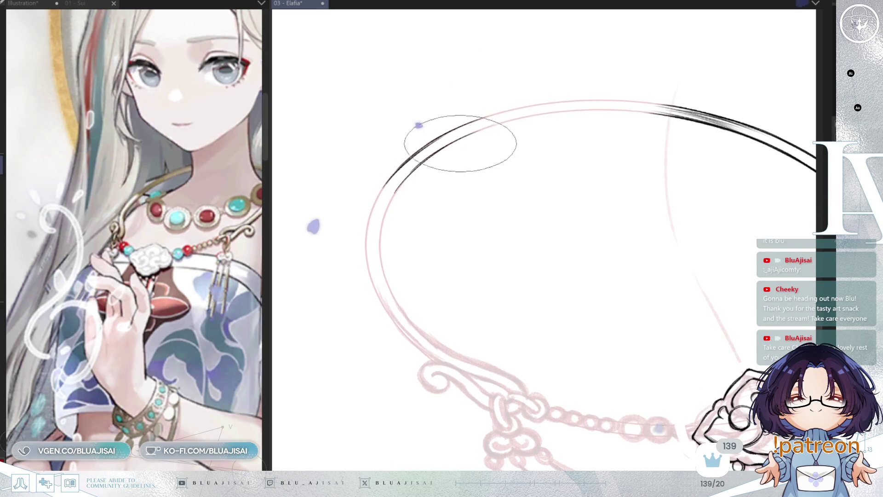
left_click_drag(397, 186, 495, 126)
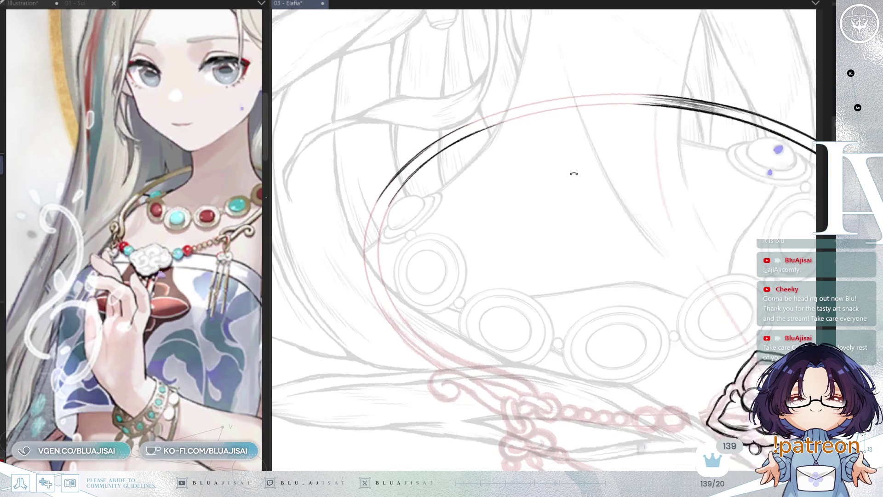
left_click_drag(573, 173, 432, 158)
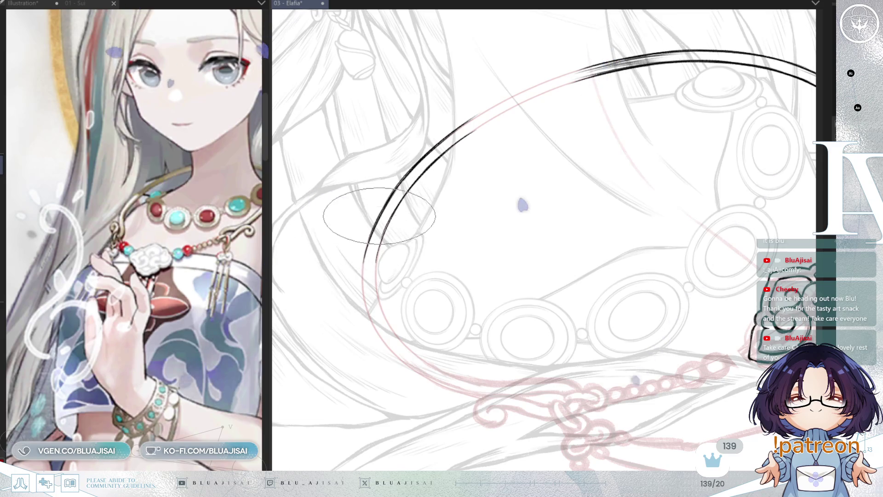
- Extend both parallel neckband lines down the arc above the ring links
left_click_drag(364, 280, 373, 328)
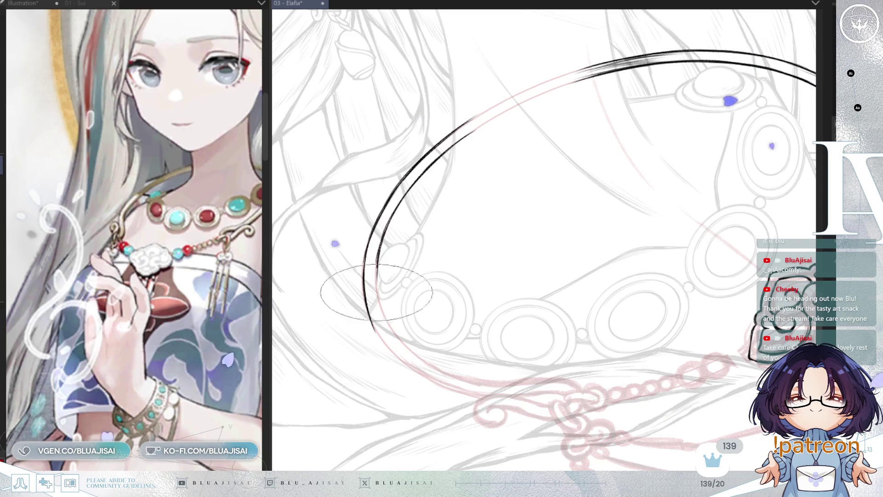
mouse_move(381, 308)
left_mouse_down()
mouse_move(429, 126)
mouse_move(399, 193)
left_mouse_up()
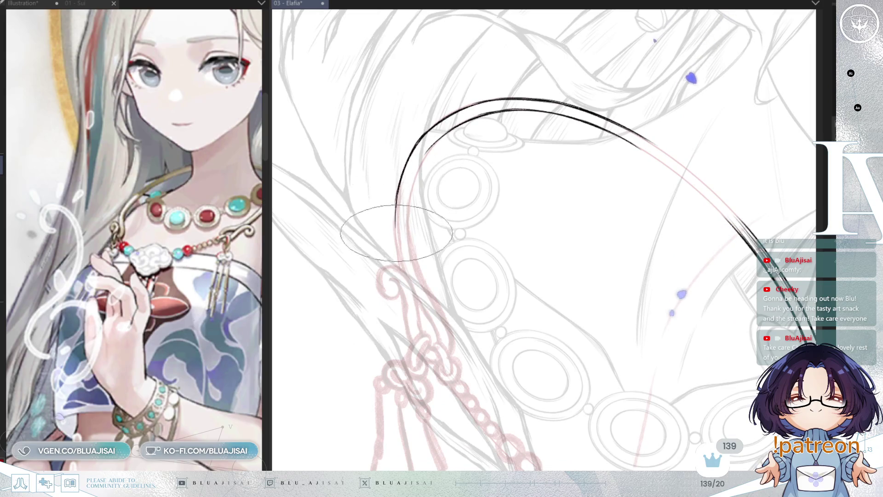
left_click_drag(401, 253, 398, 250)
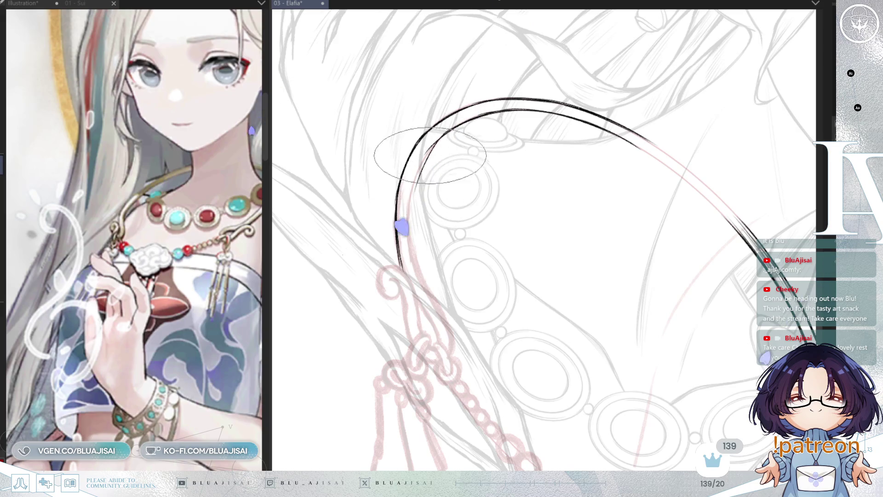
left_click_drag(445, 134, 421, 274)
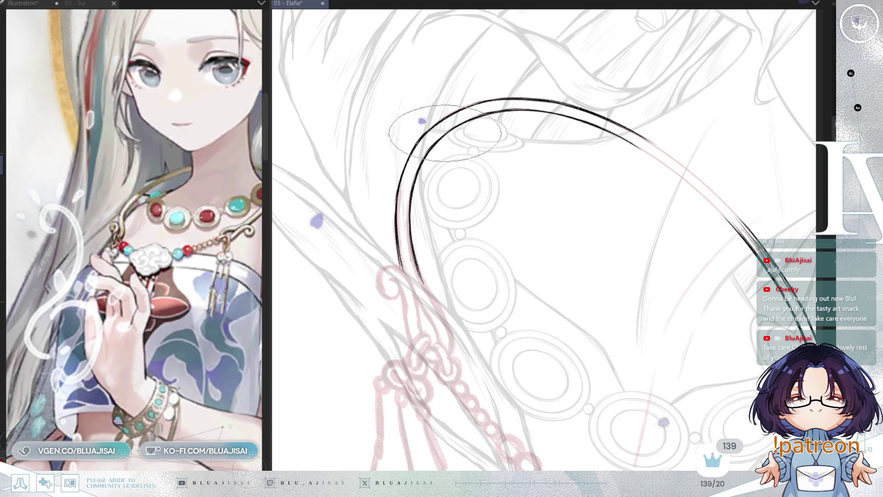
key("ctrl+z")
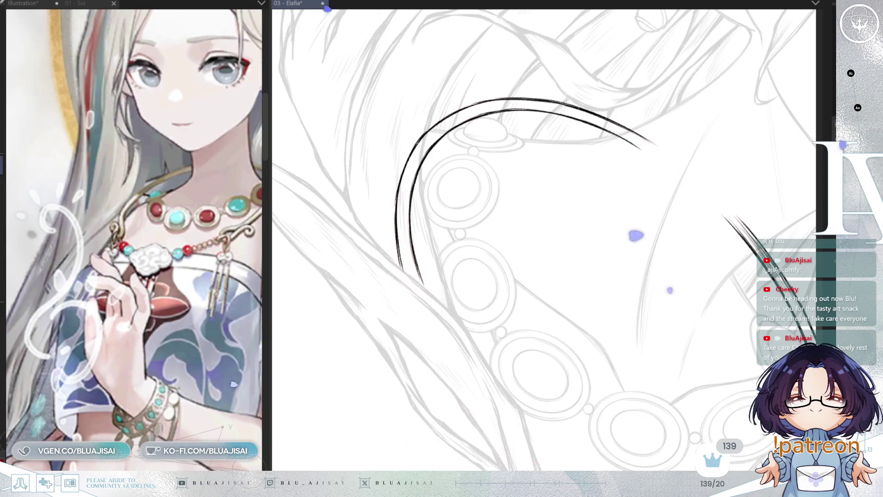
- Show the pink sketch, then ink the neckband's double line down into a hook curling into the chain knot
key("ctrl+y")
key("ctrl+y")
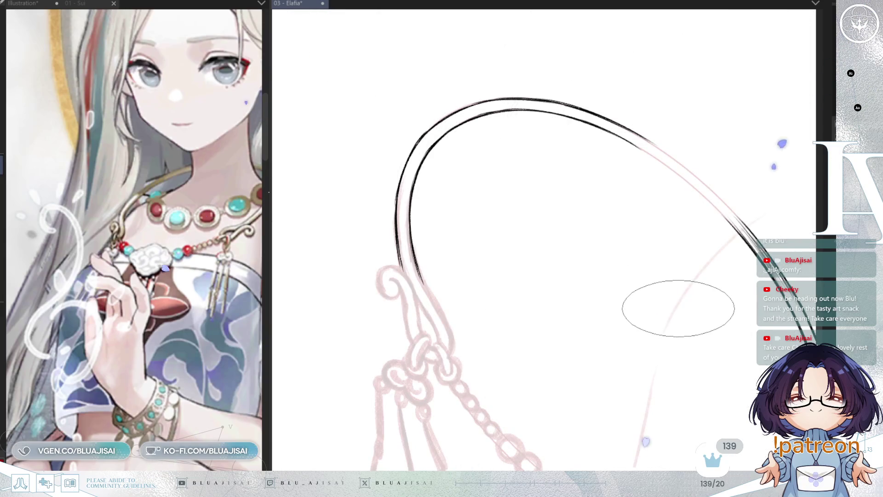
mouse_move(678, 307)
left_mouse_down()
mouse_move(716, 268)
mouse_move(680, 318)
left_mouse_up()
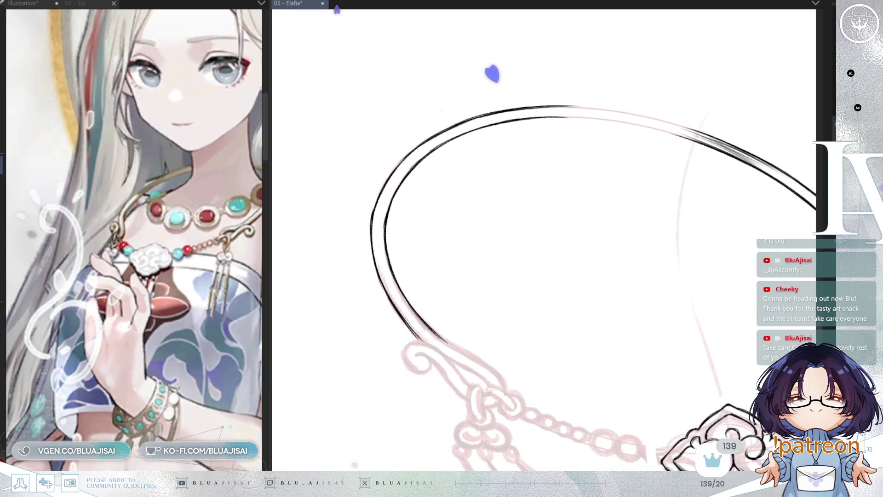
left_click_drag(492, 74, 393, 87)
mouse_move(570, 311)
left_mouse_down()
mouse_move(510, 281)
mouse_move(572, 255)
left_mouse_up()
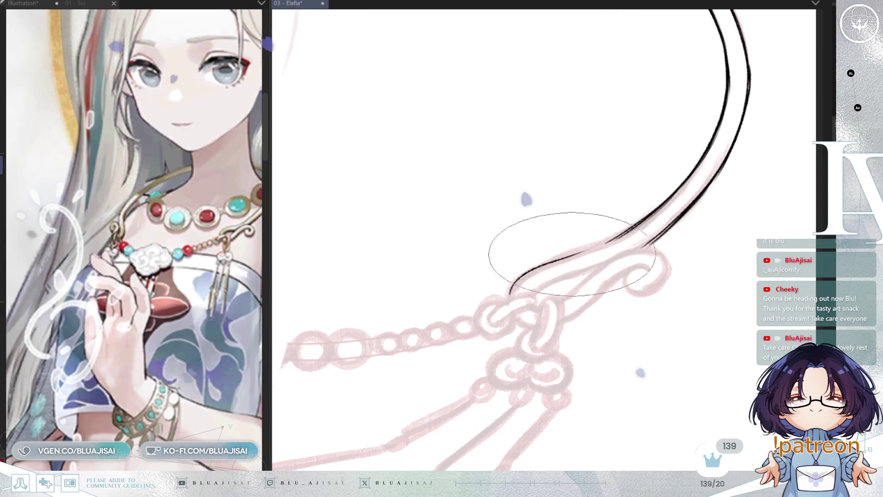
left_click_drag(499, 282, 634, 224)
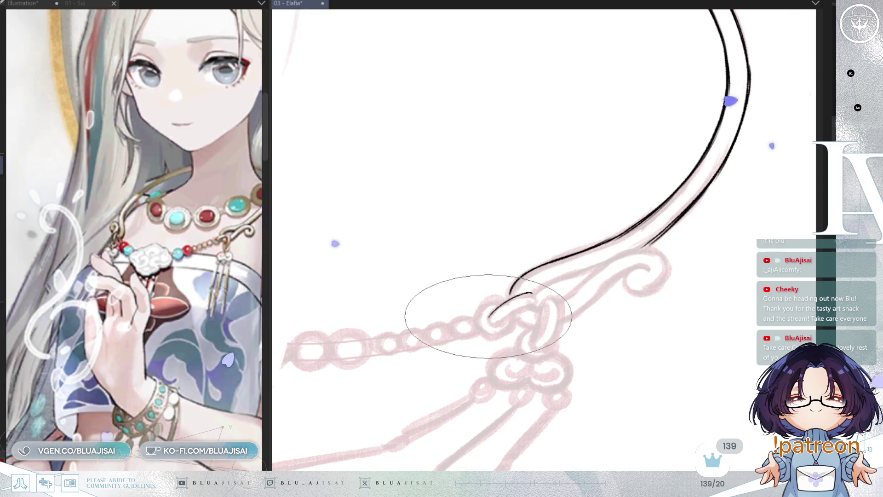
left_click_drag(488, 322, 531, 295)
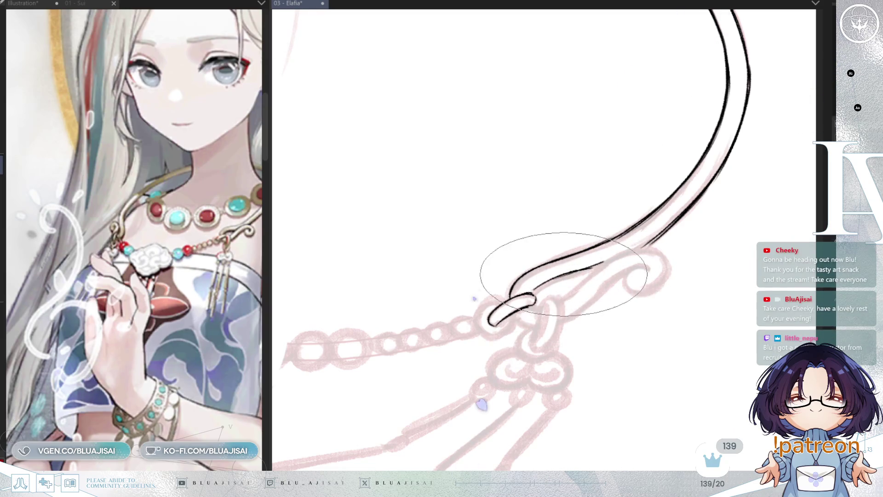
mouse_move(547, 309)
left_mouse_down()
mouse_move(509, 290)
mouse_move(499, 326)
left_mouse_up()
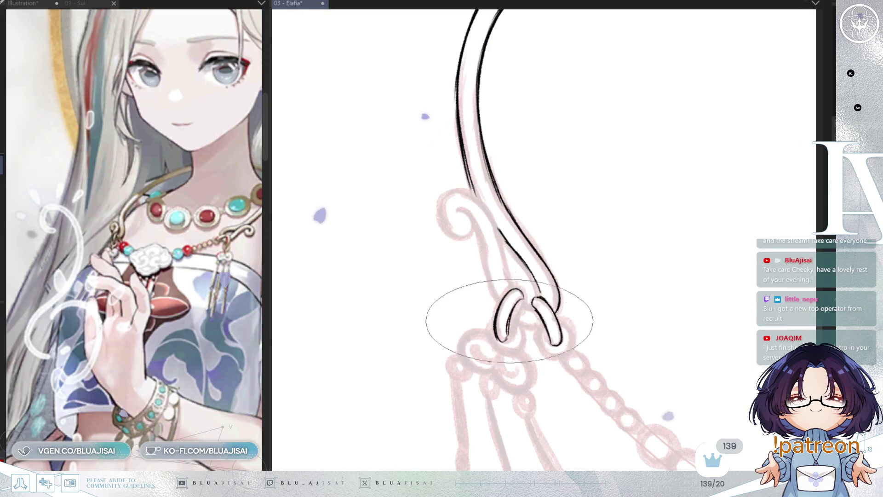
- Ink the scroll hook's curled inner line and add faint shading inside the curl
left_click_drag(591, 256, 589, 271)
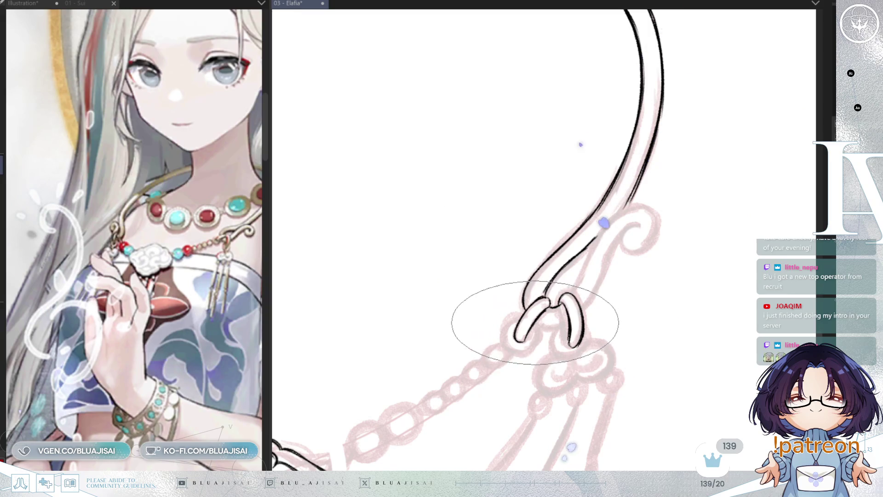
left_click_drag(615, 303, 549, 296)
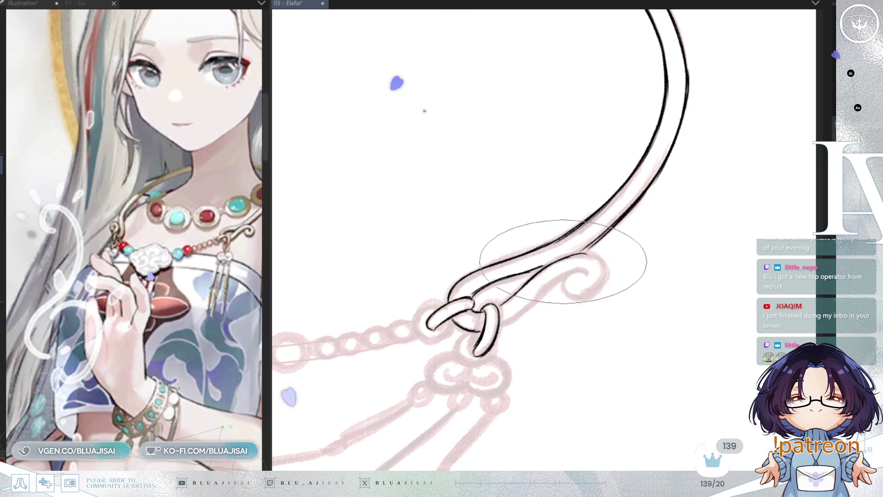
left_click_drag(585, 254, 601, 281)
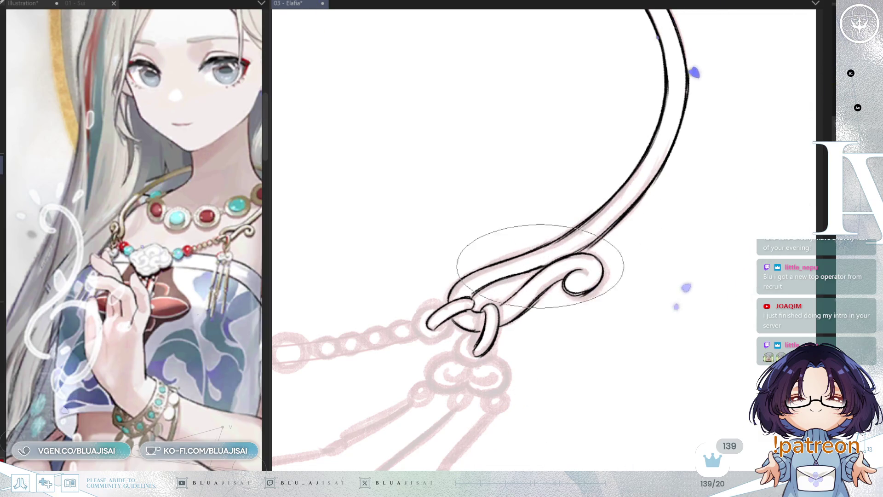
left_click_drag(516, 345, 603, 285)
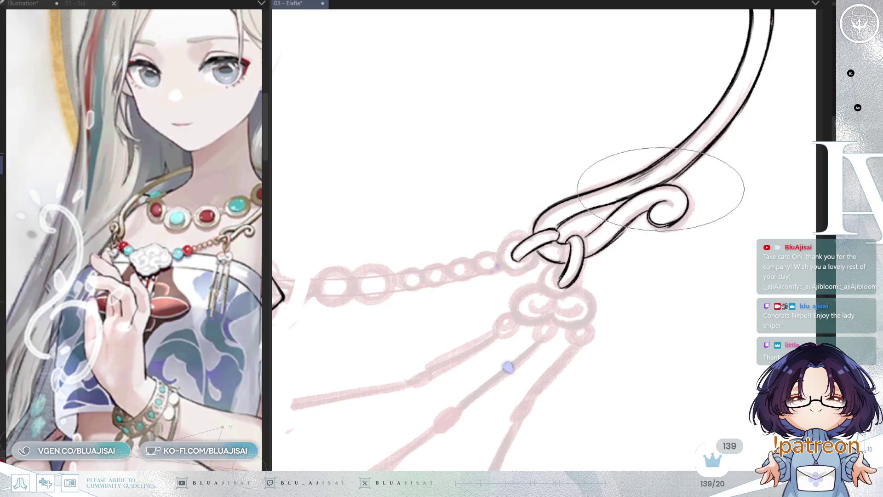
left_click_drag(673, 207, 663, 214)
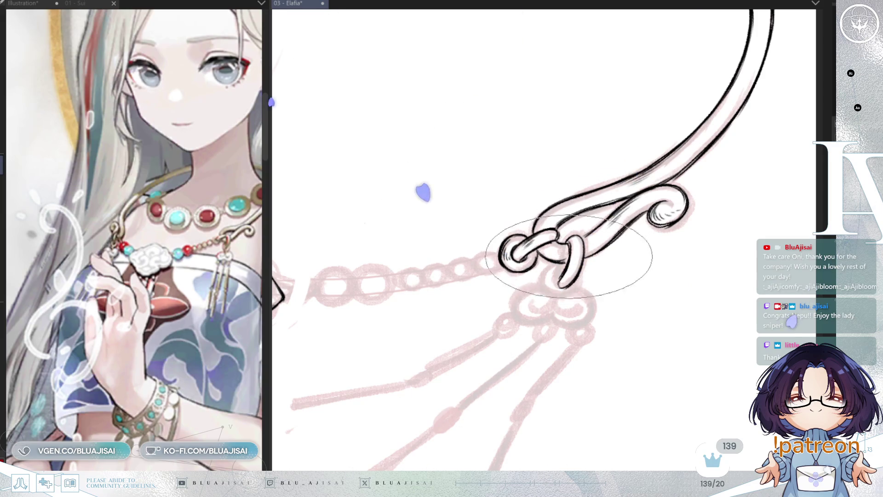
- Mirror and tilt the view to check the inked hook, then reset rotation toward the pendant
key("h")
key("asciicircum")
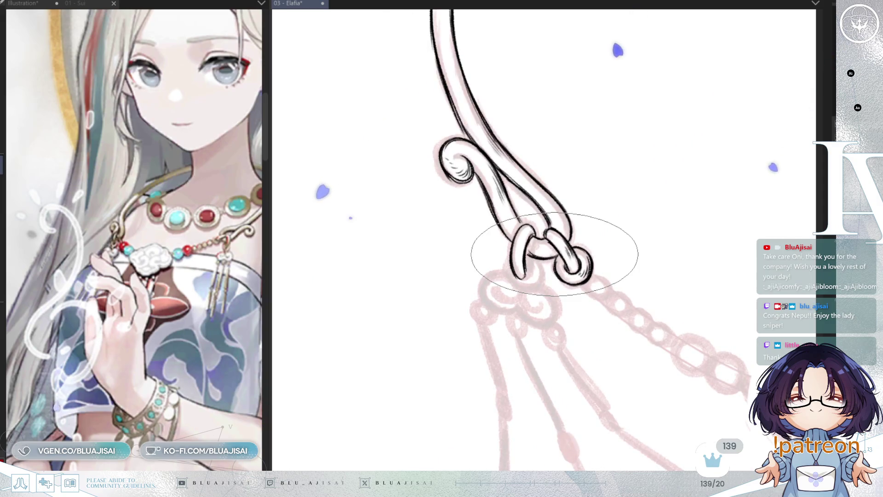
key("asciicircum")
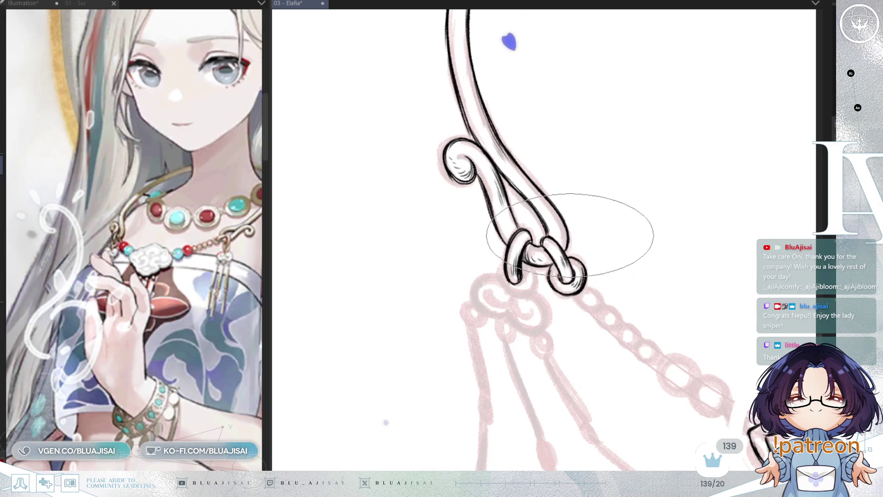
key("h")
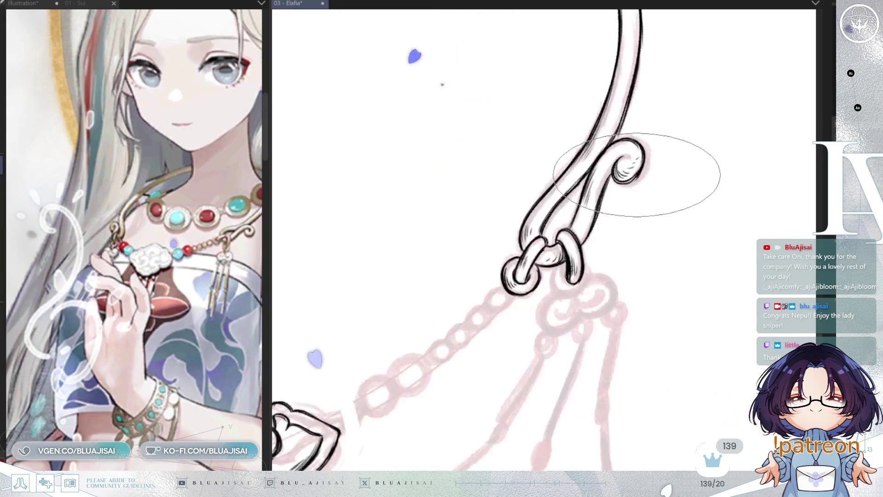
key("h")
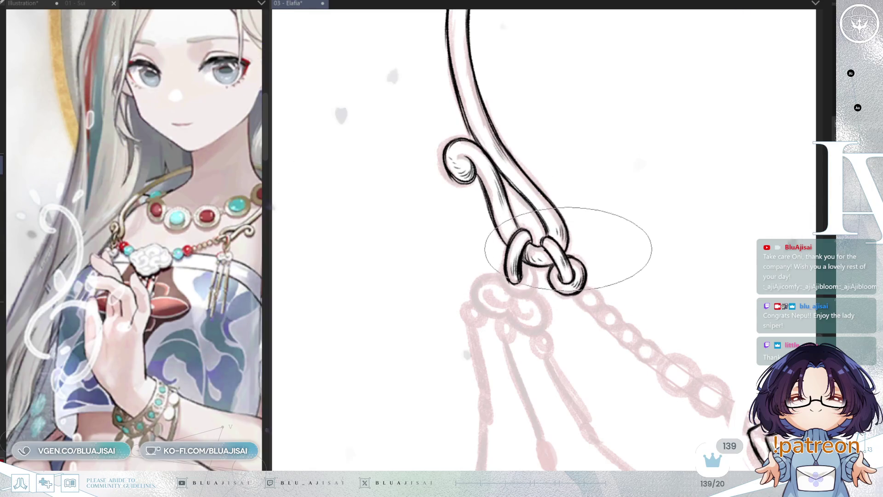
left_click_drag(562, 253, 600, 228)
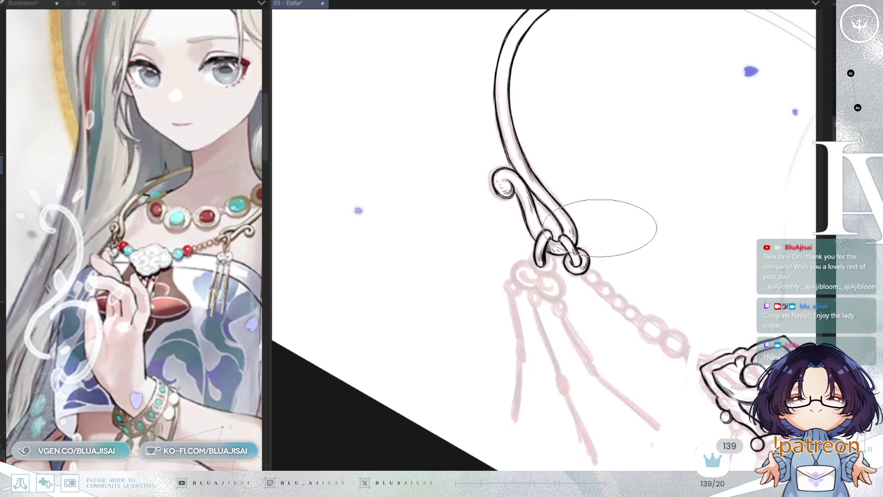
key("h")
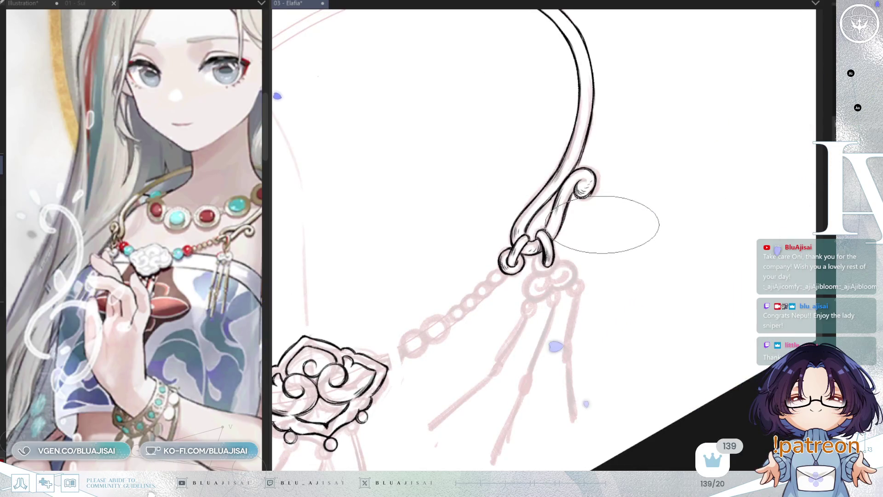
left_click_drag(607, 224, 571, 197)
left_click_drag(572, 247, 519, 275)
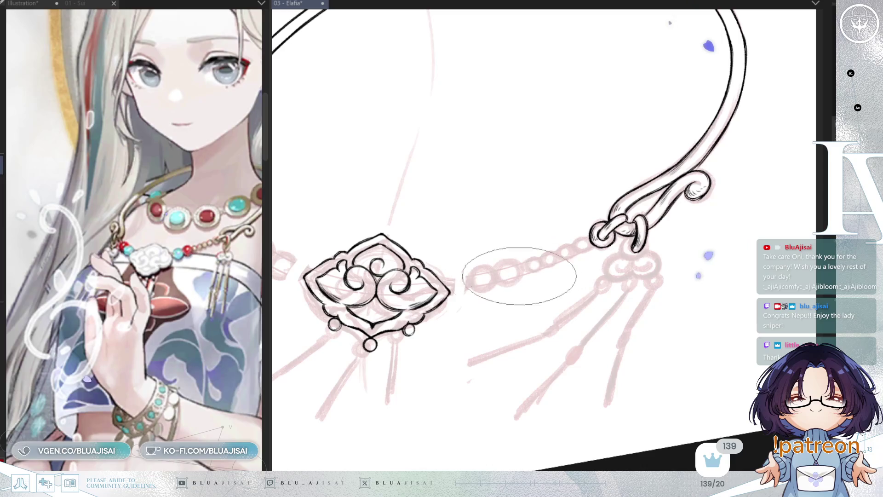
key("ctrl+0")
scroll(626, 188, "up", 1)
scroll(571, 272, "up", 1)
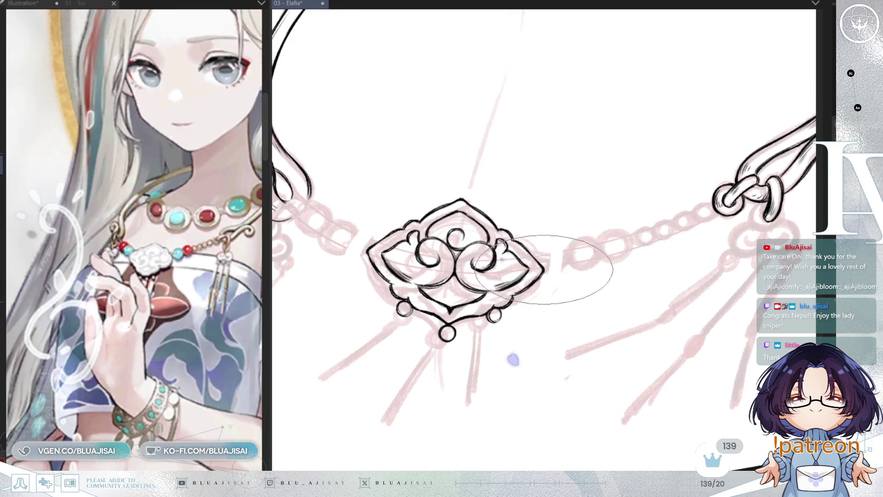
scroll(543, 269, "up", 1)
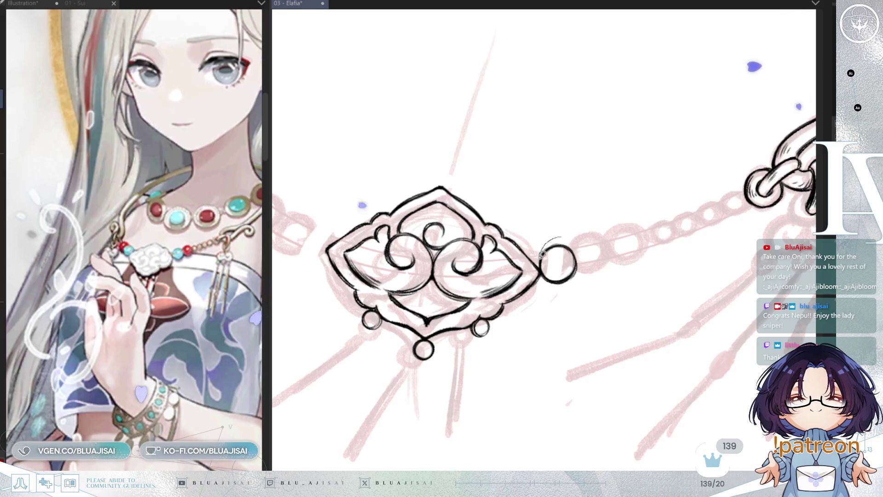
- Enlarge the bead circle beside the pendant with a transform and confirm
left_click_drag(591, 243, 602, 243)
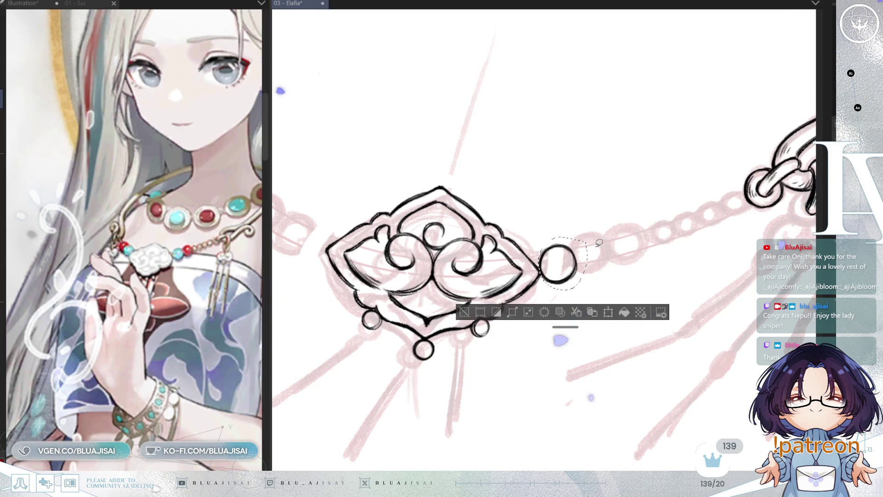
key("ctrl+t")
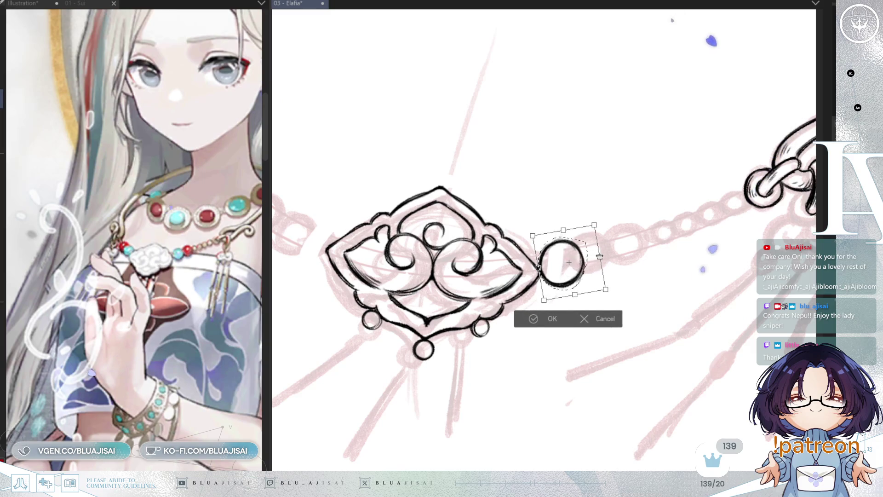
left_click_drag(590, 258, 599, 257)
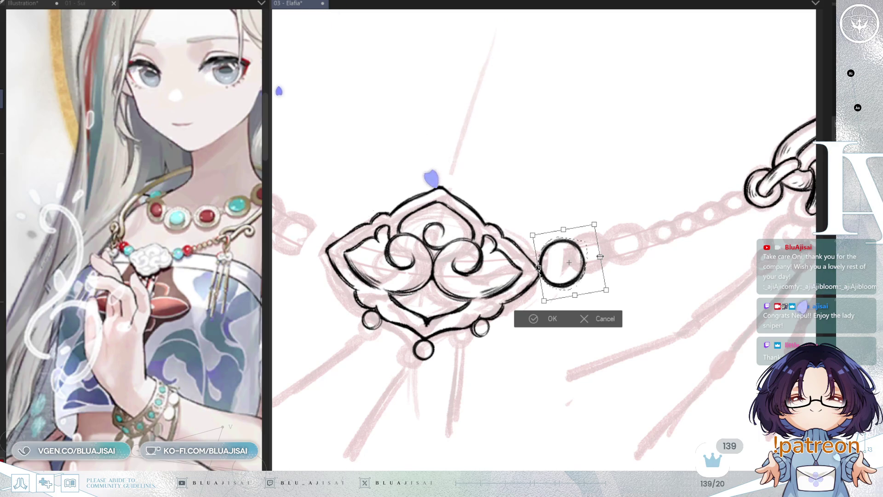
key("Return")
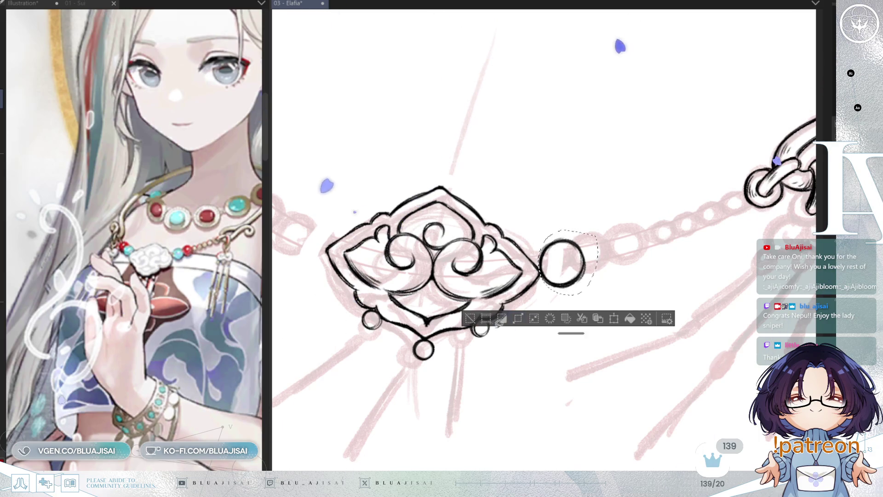
key("ctrl+d")
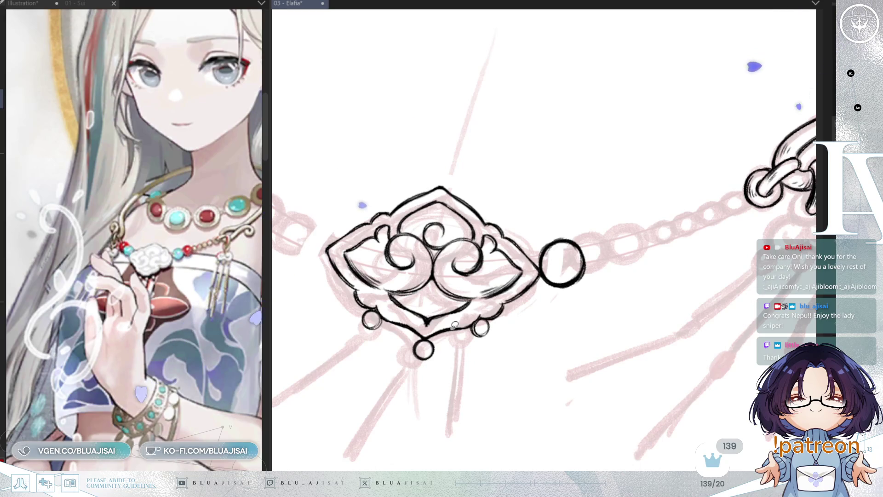
- Duplicate the large bead circle and place the copy right beside the original
key("ctrl+c")
key("ctrl+v")
key("ctrl+t")
left_click_drag(574, 271, 616, 263)
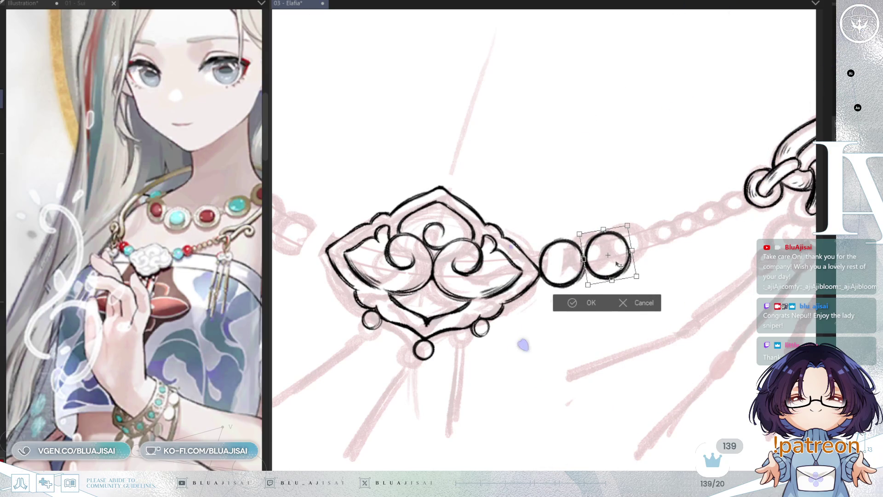
left_click(564, 305)
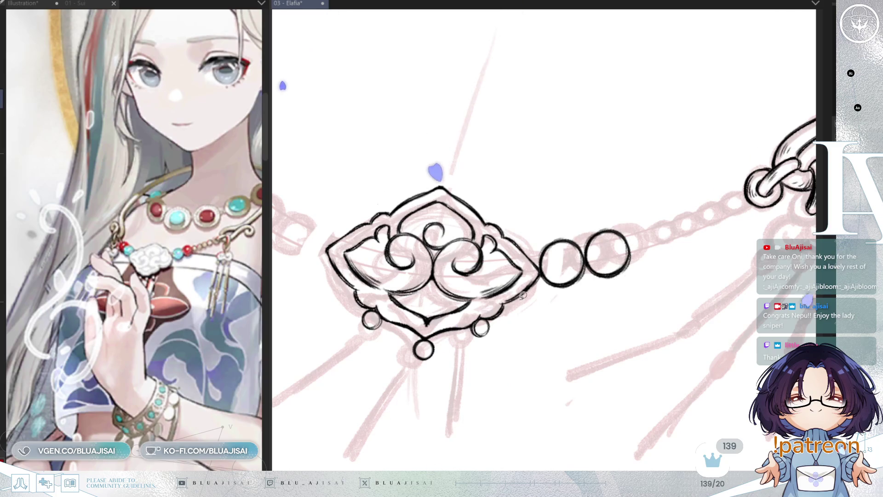
- Ink a row of shrinking small bead circles from the large beads up to the chain link
mouse_move(560, 211)
left_mouse_down()
mouse_move(724, 293)
mouse_move(728, 269)
left_mouse_up()
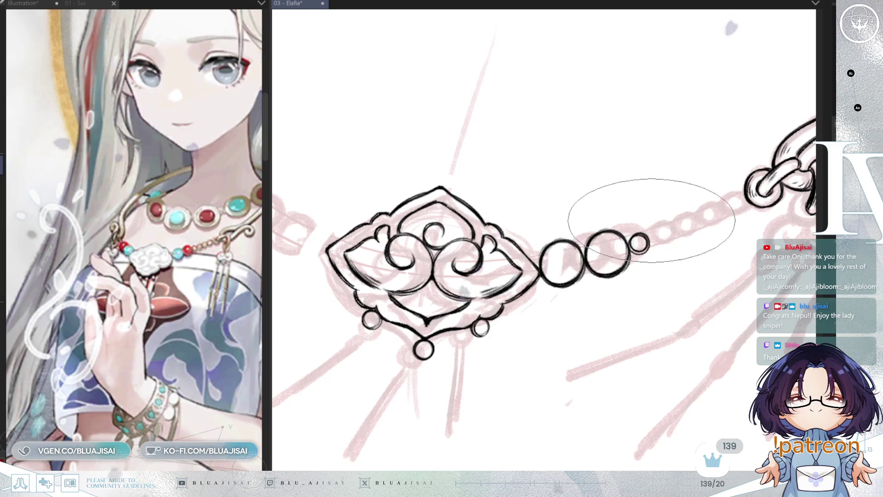
left_click_drag(728, 269, 721, 279)
key("Delete")
left_click_drag(640, 231, 638, 231)
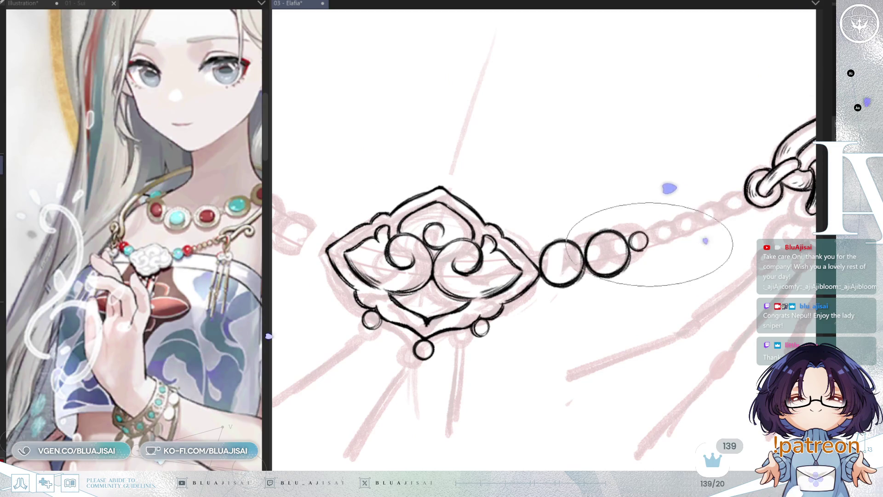
mouse_move(660, 226)
left_mouse_down()
mouse_move(702, 219)
mouse_move(725, 202)
left_mouse_up()
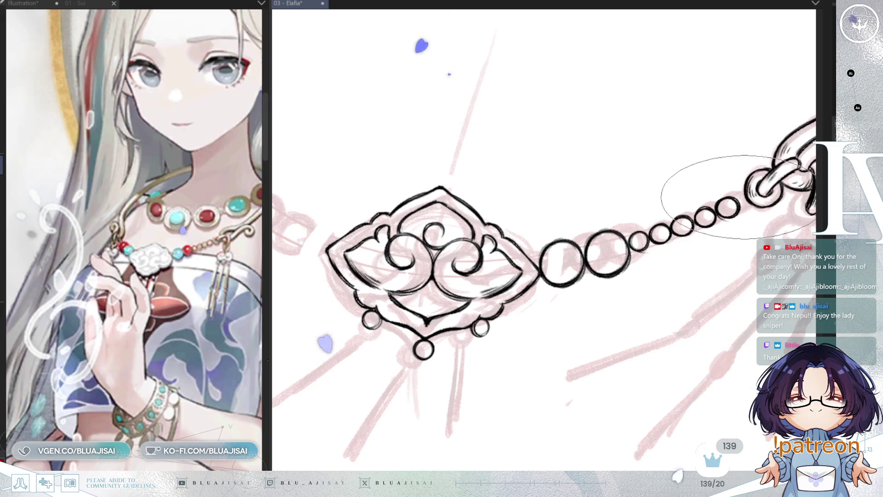
left_click_drag(743, 195, 742, 197)
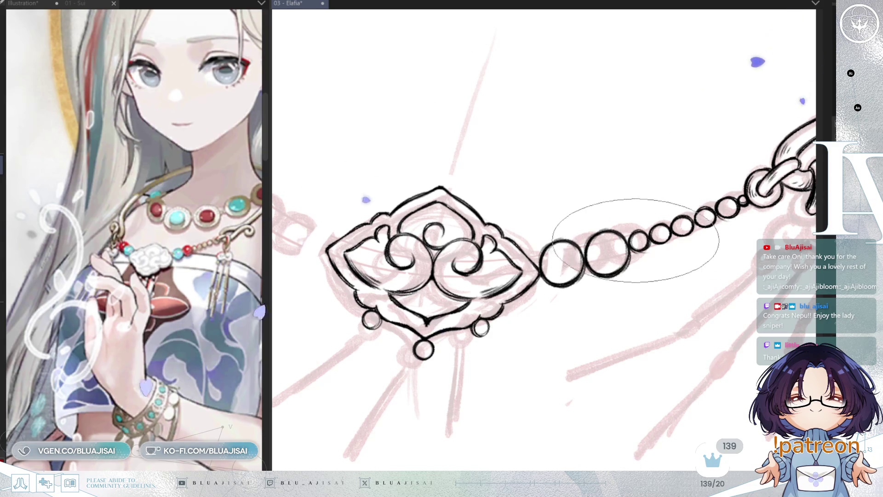
scroll(636, 241, "down", 1)
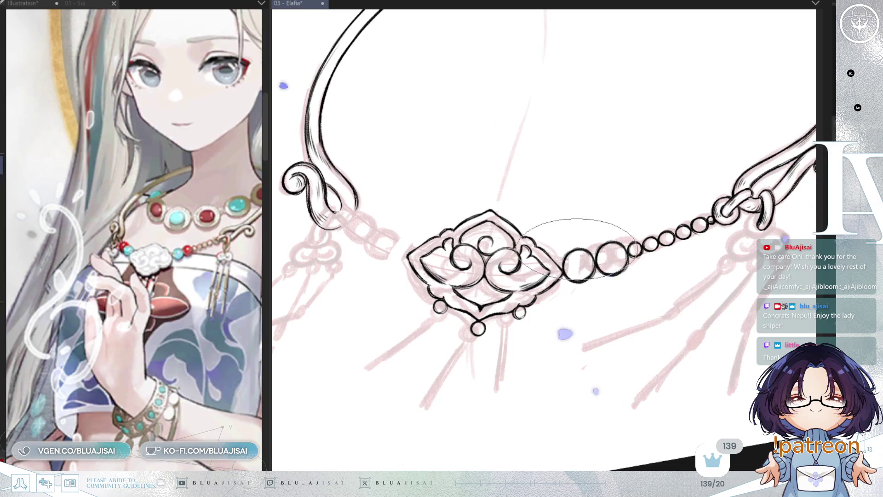
scroll(580, 247, "up", 1)
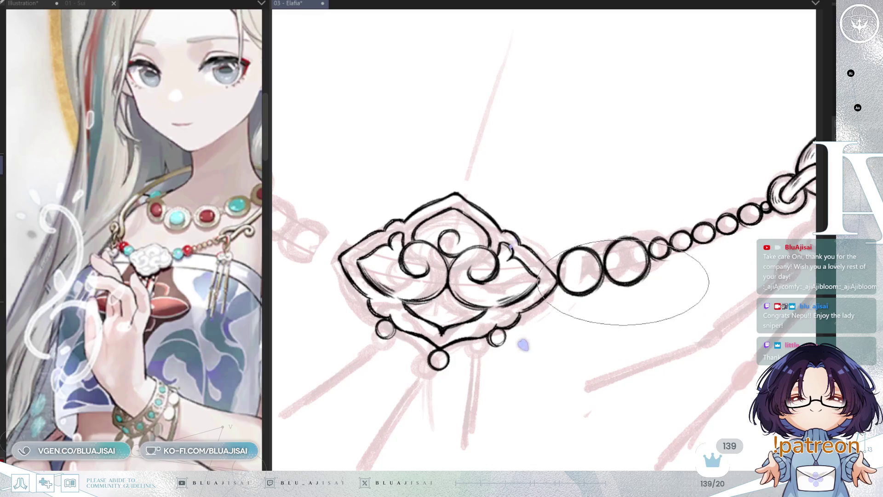
scroll(626, 282, "down", 2)
scroll(752, 252, "up", 1)
- Draw a large bead circle on the pendant's other side and nudge it into place
left_click_drag(649, 314, 674, 295)
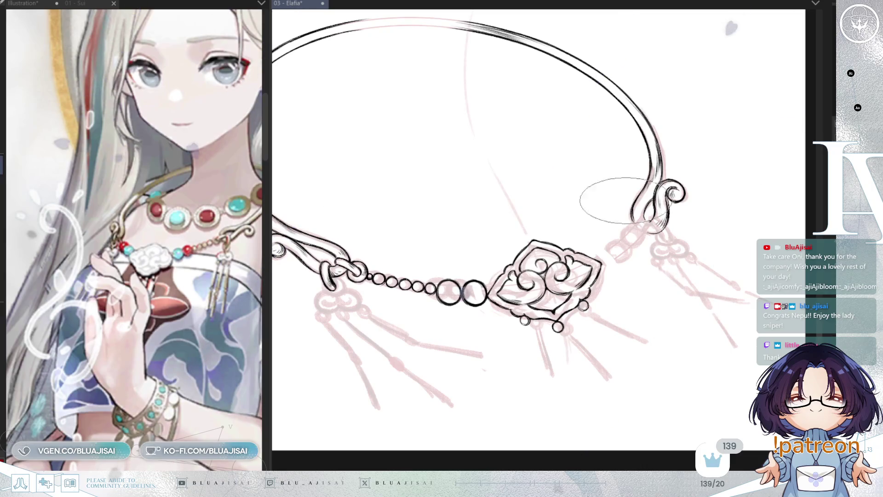
left_click_drag(601, 242, 625, 266)
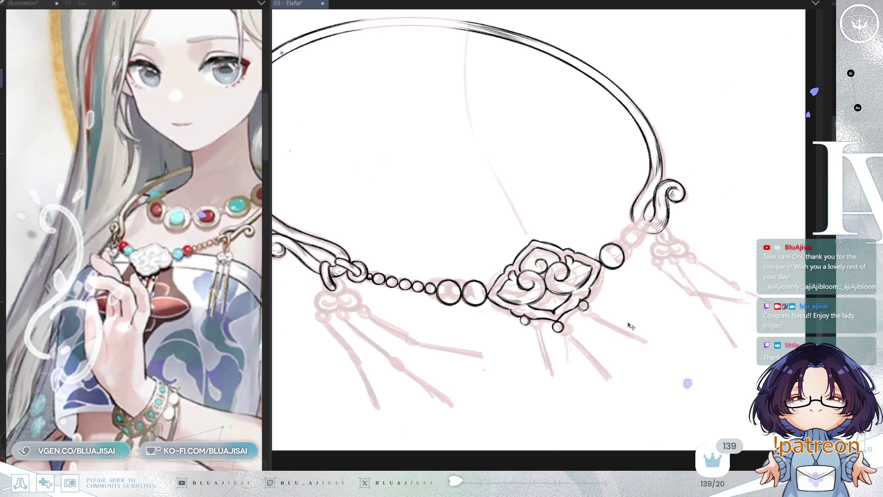
key("ctrl+t")
scroll(627, 245, "up", 2)
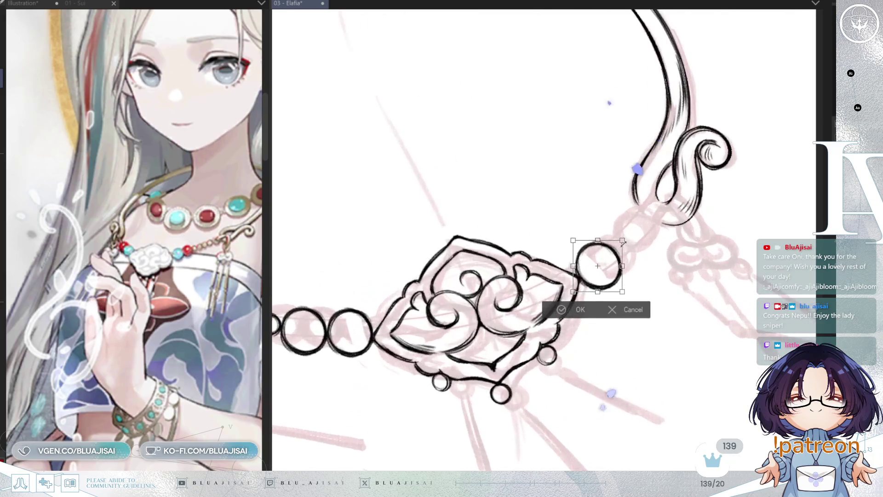
left_click_drag(606, 242, 604, 243)
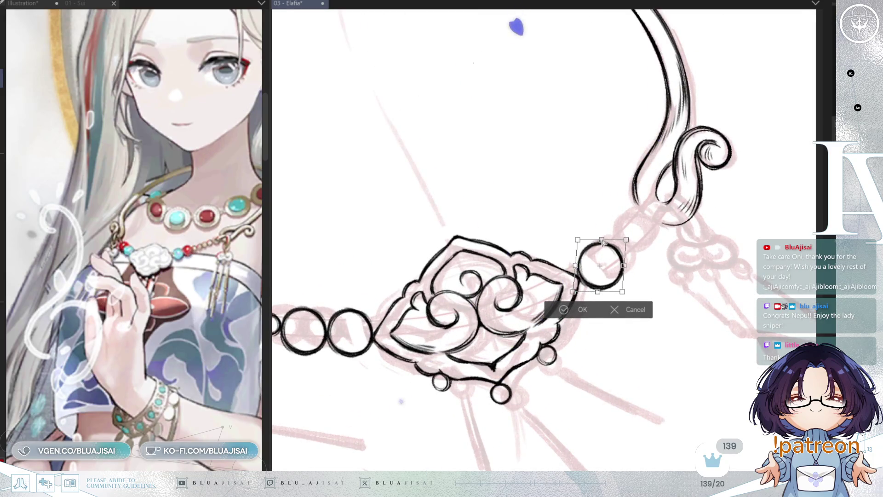
left_click(557, 314)
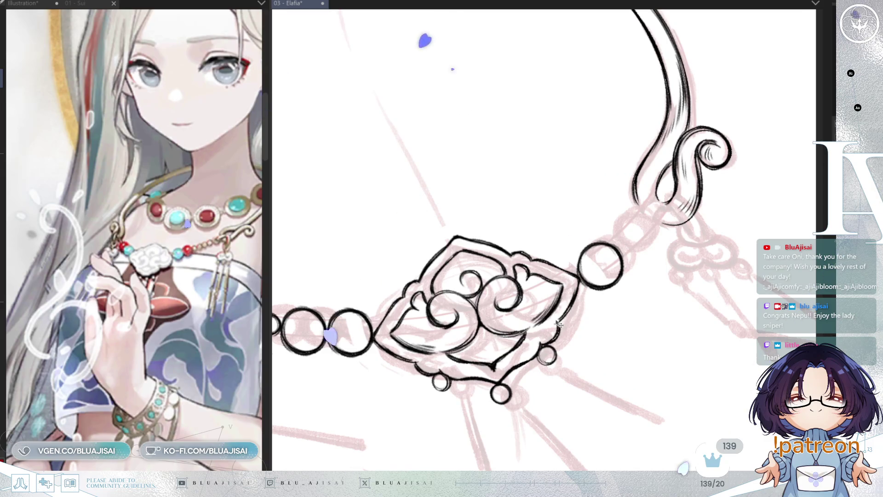
- Draw a second bead circle toward the swirl hook and mirror the view to check
left_click_drag(608, 292, 647, 260)
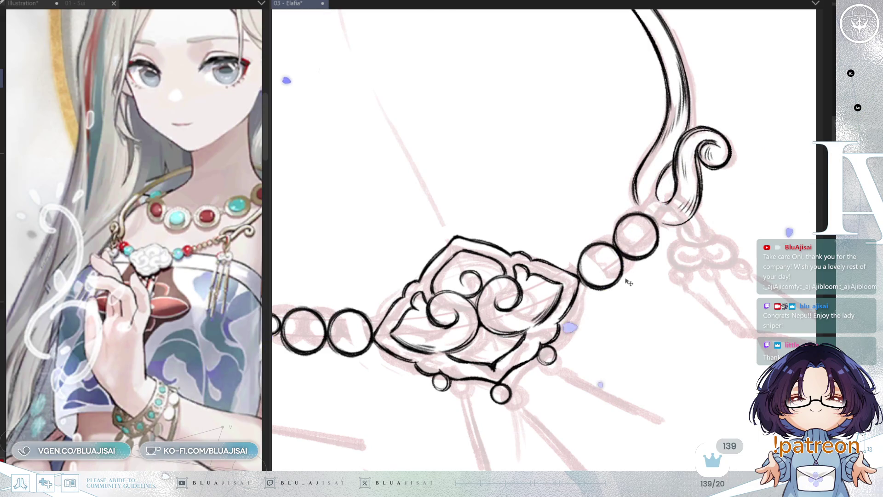
key("h")
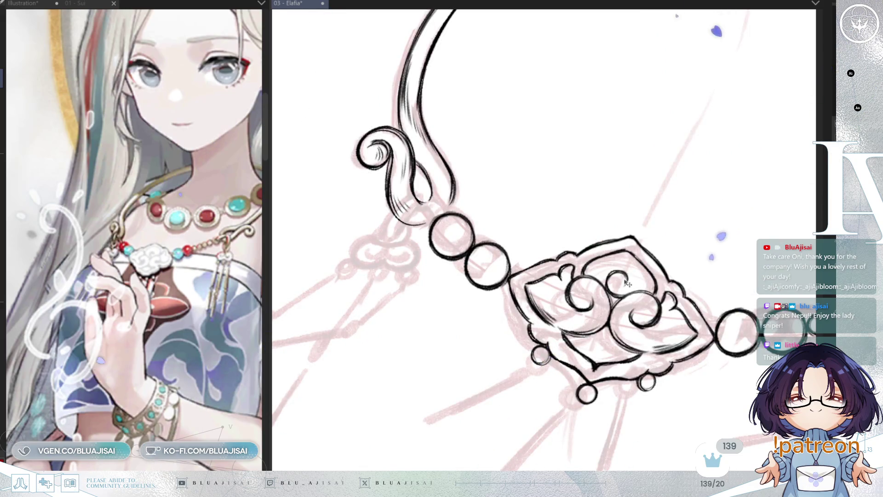
key("h")
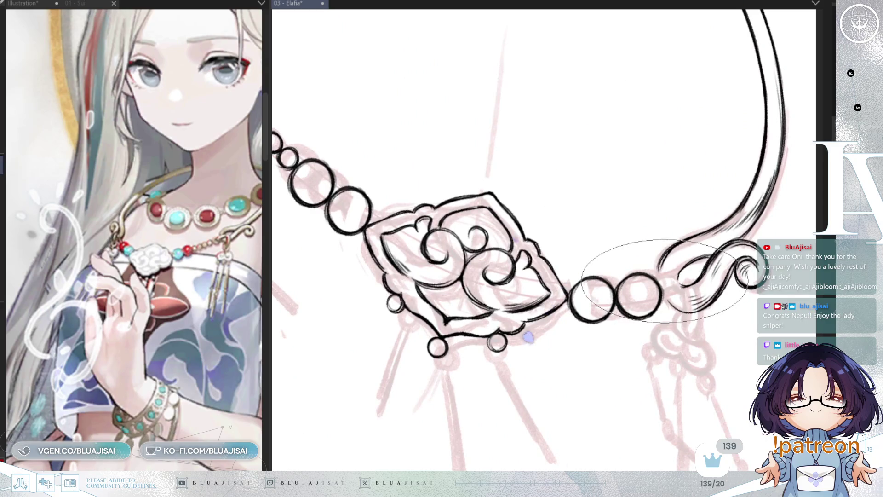
- Nudge the swirl hook's end strokes slightly where they meet the bead circles
left_click_drag(665, 281, 659, 237)
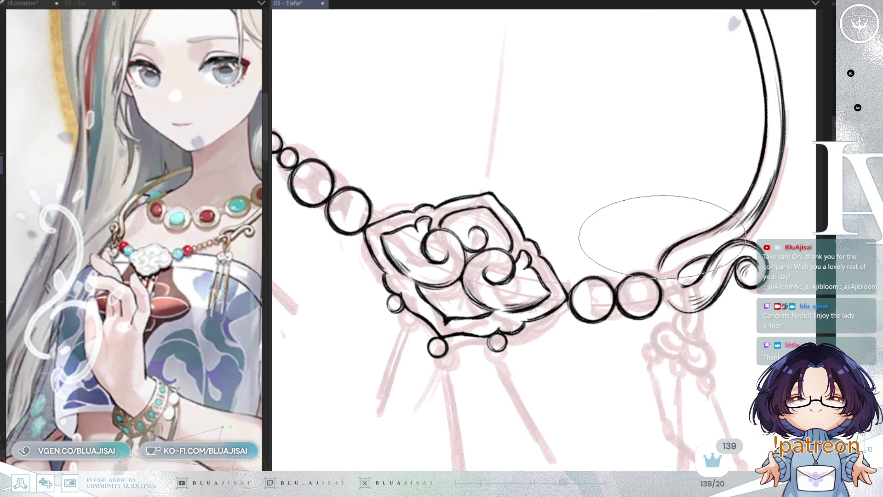
mouse_move(661, 234)
left_mouse_down()
mouse_move(662, 276)
mouse_move(673, 283)
left_mouse_up()
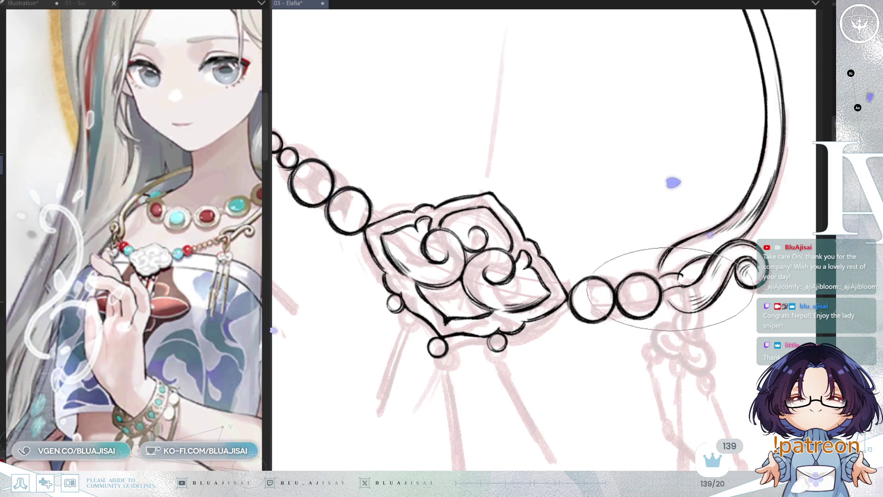
mouse_move(674, 283)
left_mouse_down()
mouse_move(659, 276)
mouse_move(665, 284)
left_mouse_up()
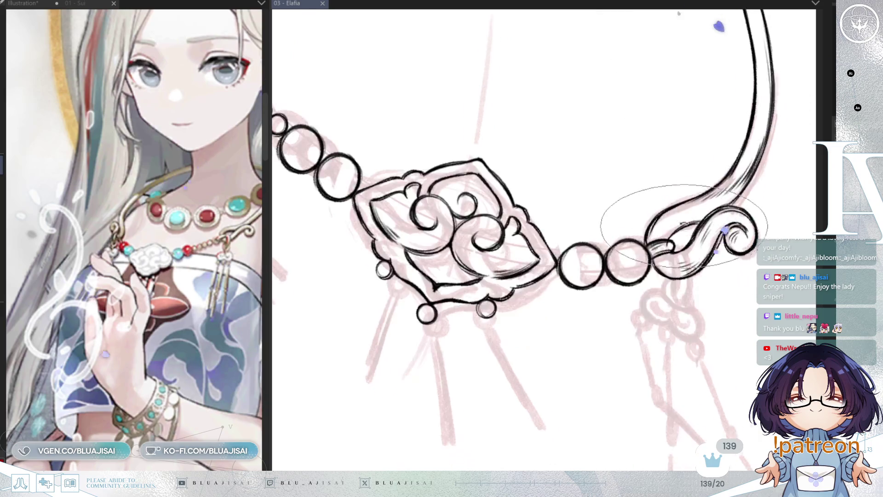
- Ink the loop link hanging beneath the scroll hook with a larger brush on a tilted, mirrored view
left_click_drag(718, 117, 616, 162)
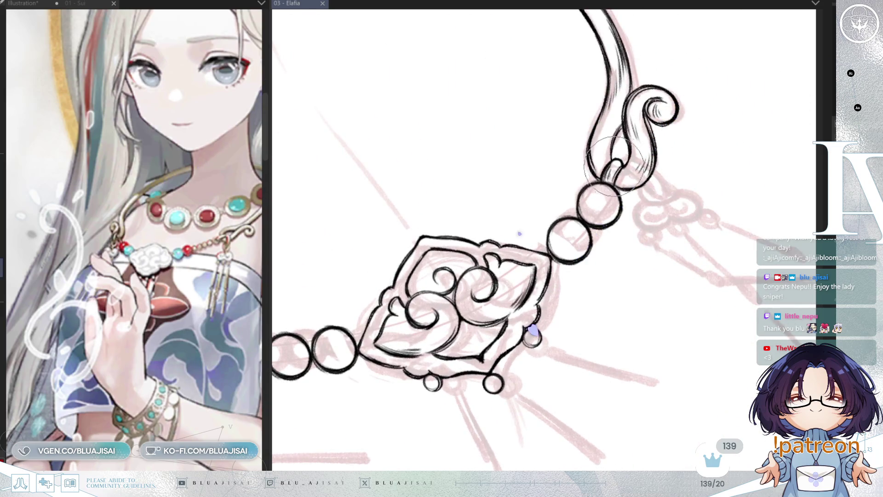
key("bracketright")
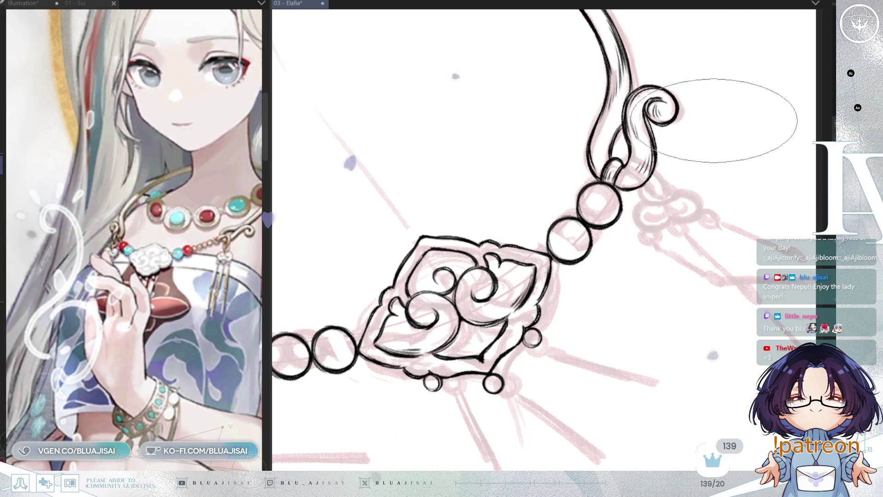
key("asciicircum")
key("h")
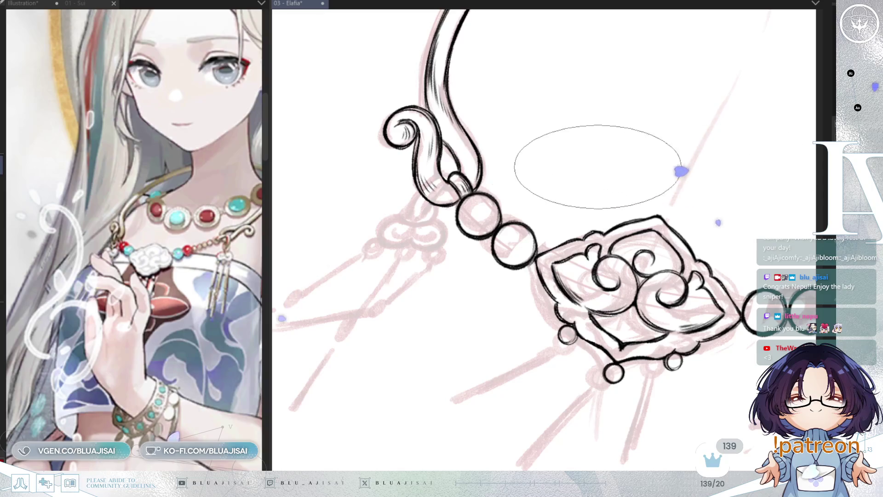
left_click_drag(486, 200, 507, 224)
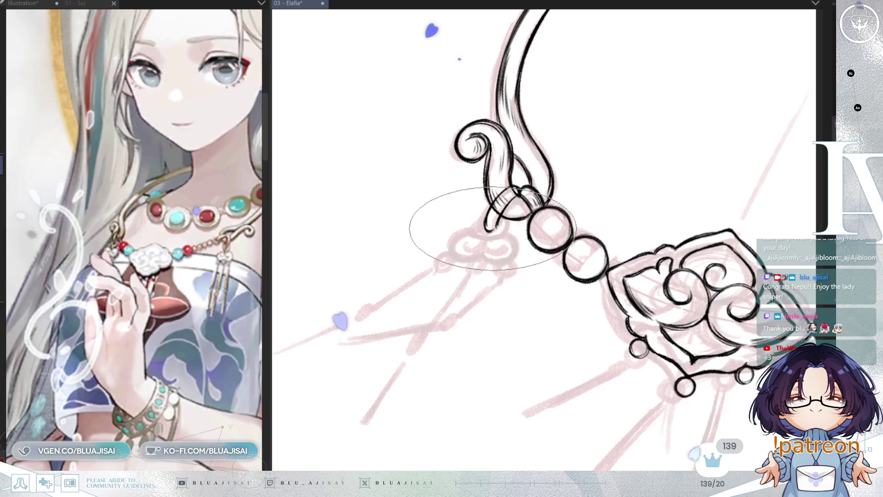
- Erase stray lines on the hook's lower ring and zoom out to view the whole necklace
key("e")
left_click_drag(514, 203, 497, 221)
key("b")
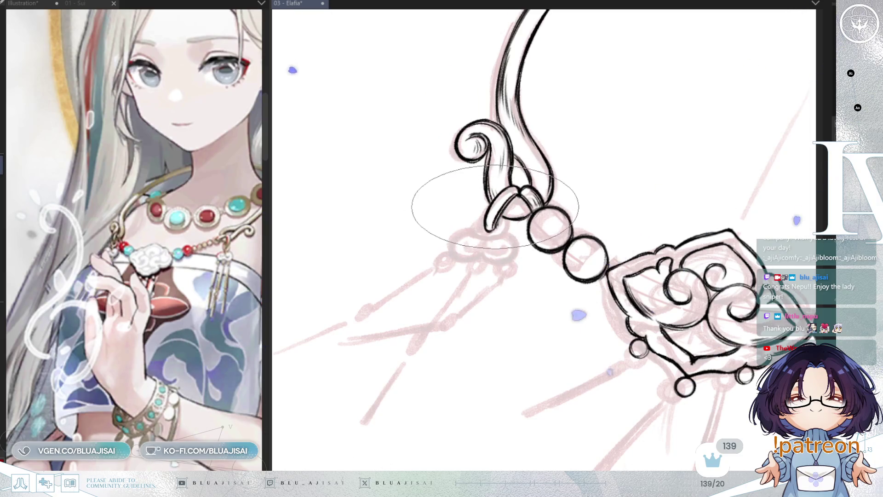
key("e")
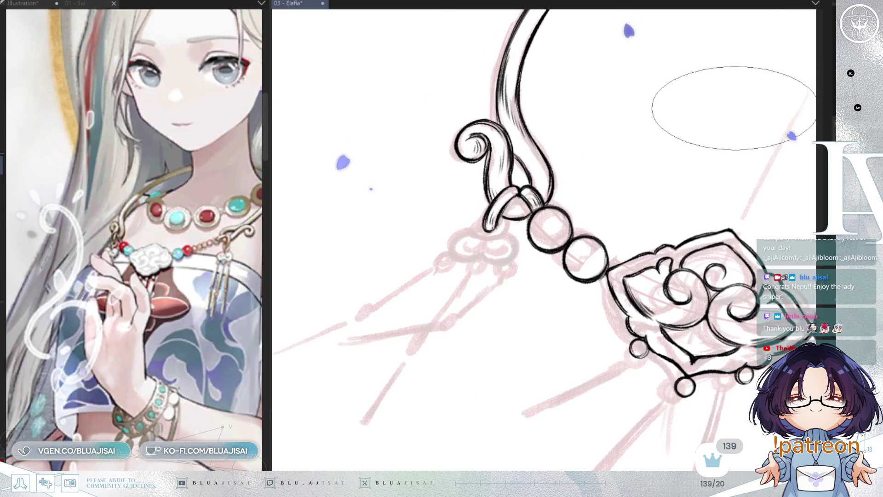
left_click_drag(711, 122, 692, 126)
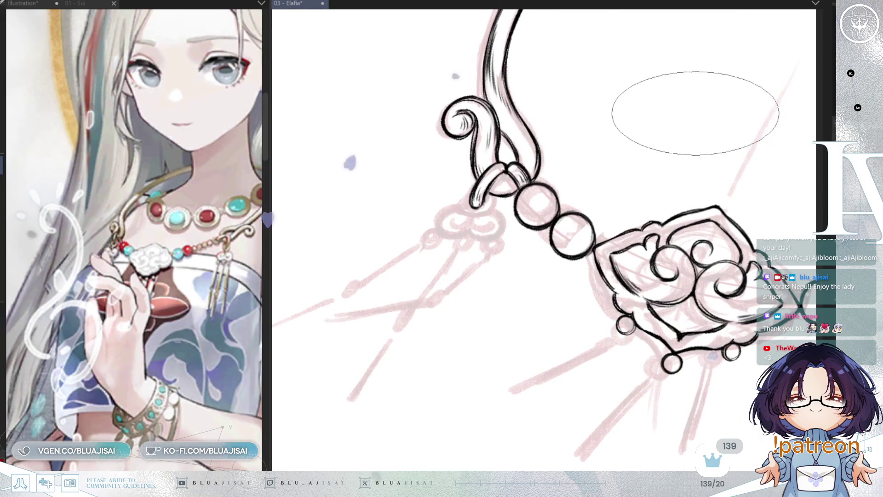
scroll(728, 88, "down", 3)
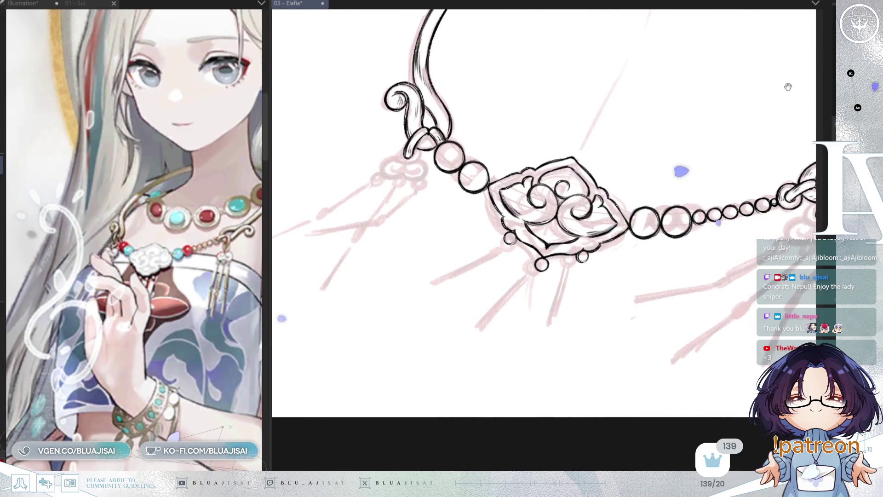
left_click_drag(728, 89, 765, 74)
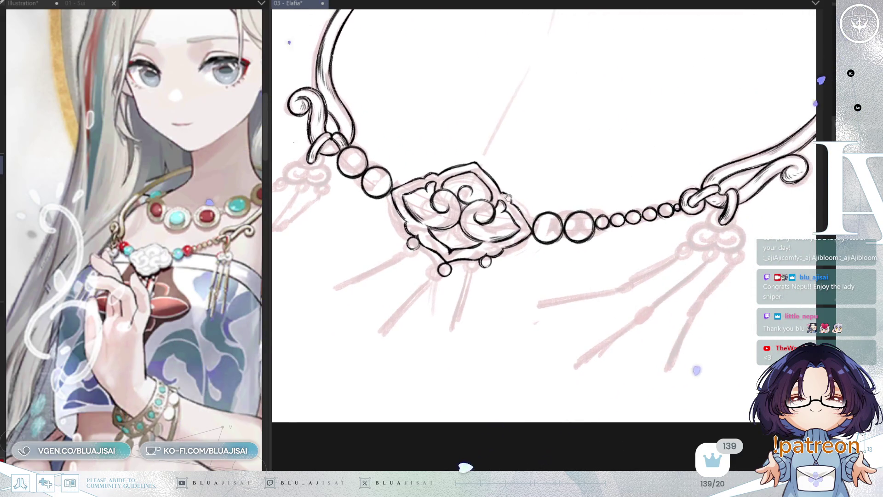
scroll(604, 219, "up", 2)
scroll(603, 216, "up", 2)
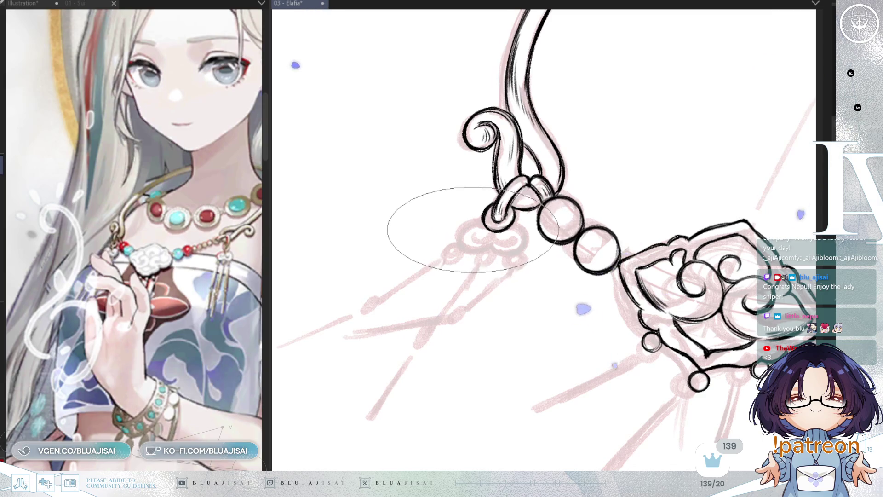
- Ink the knot's first curve below the hook and two small beads beside it
mouse_move(479, 220)
left_mouse_down()
mouse_move(479, 239)
mouse_move(490, 243)
left_mouse_up()
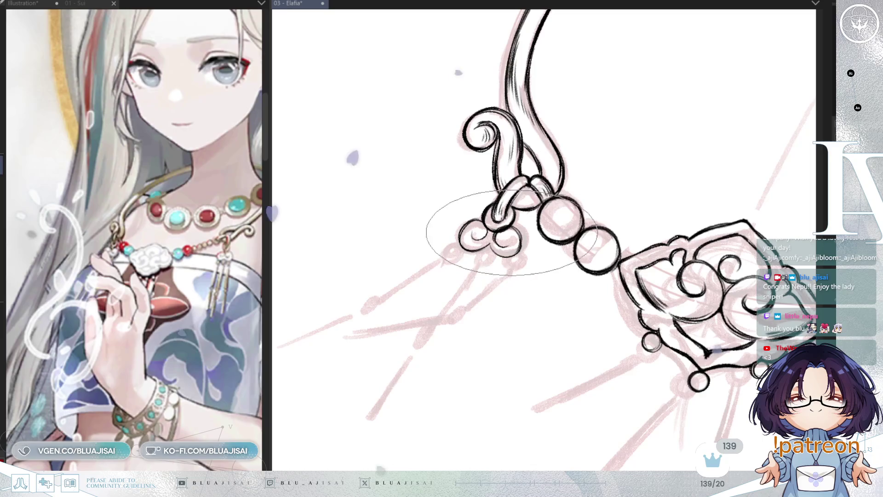
key("p")
key("b")
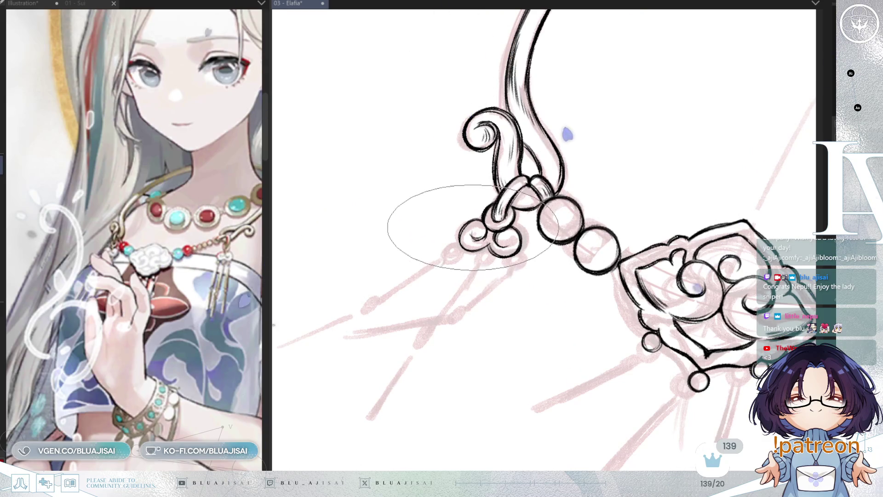
left_click_drag(483, 251, 512, 263)
left_click_drag(454, 244, 456, 247)
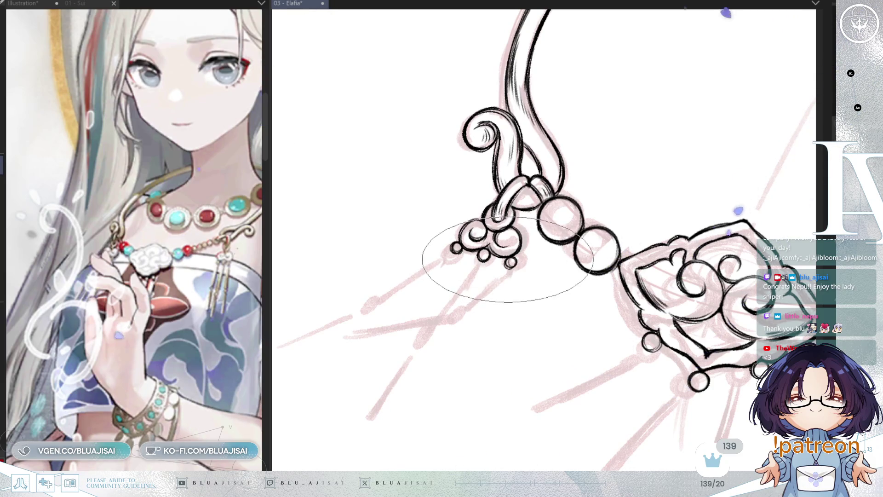
- Pan the view to bring the other clasp and its chain into frame
left_click_drag(664, 335, 561, 231)
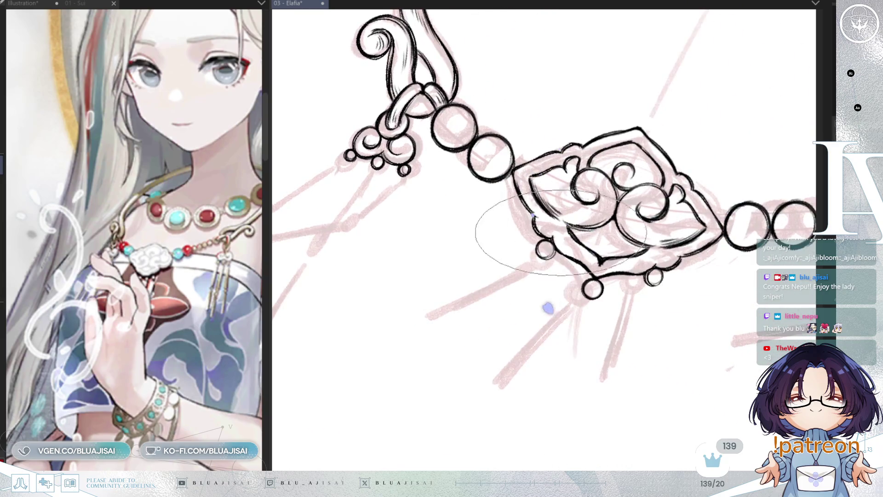
left_click_drag(525, 8, 407, 207)
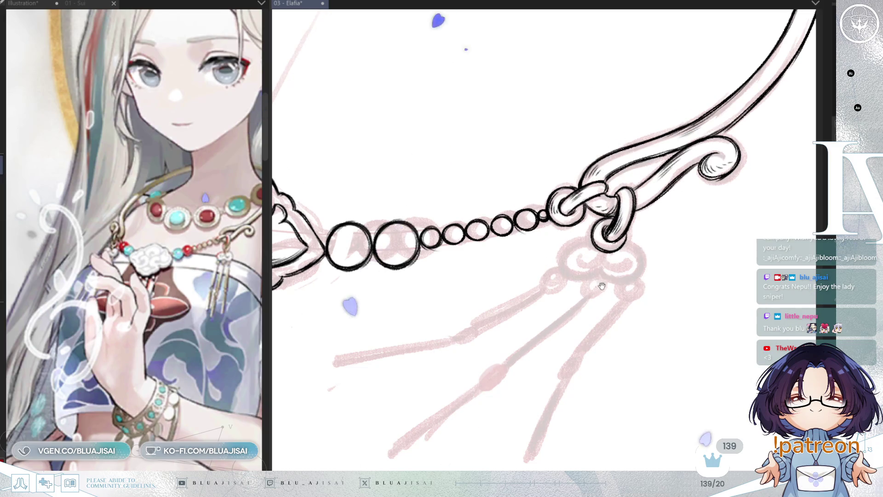
- Ink the first curve and the right lobe's lower edge of the second knot
left_click_drag(602, 286, 637, 265)
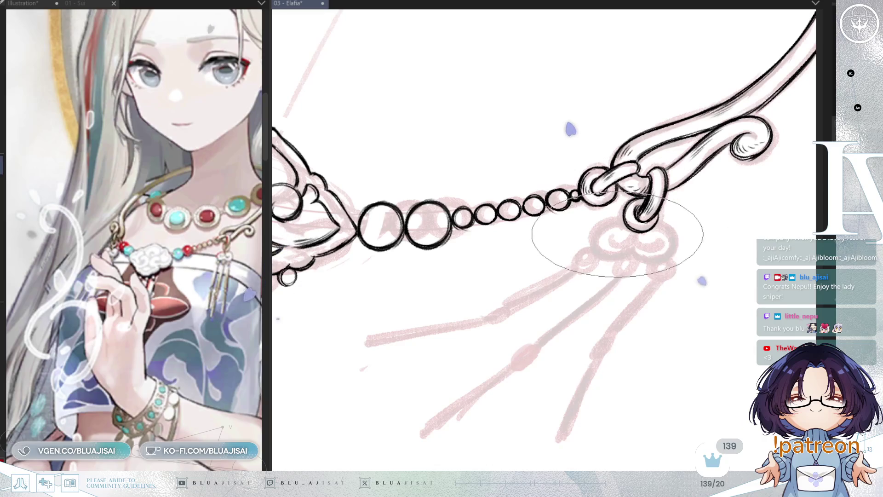
left_click_drag(611, 234, 634, 240)
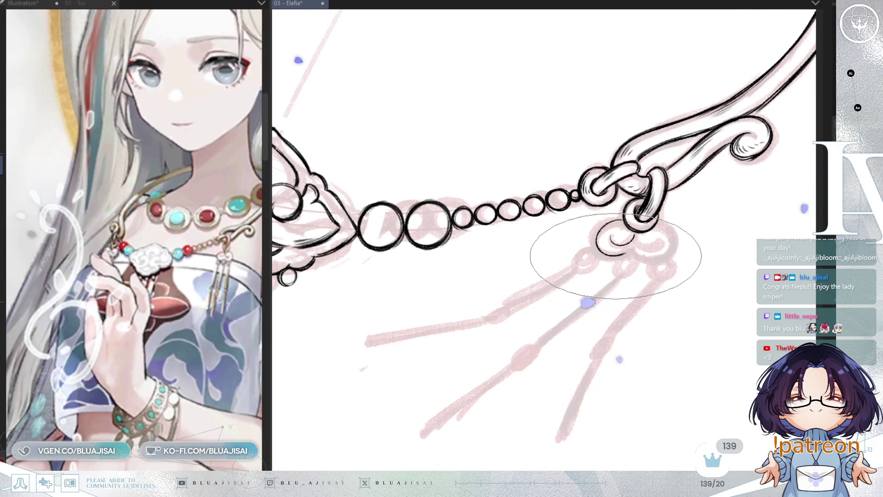
left_click_drag(631, 252, 669, 257)
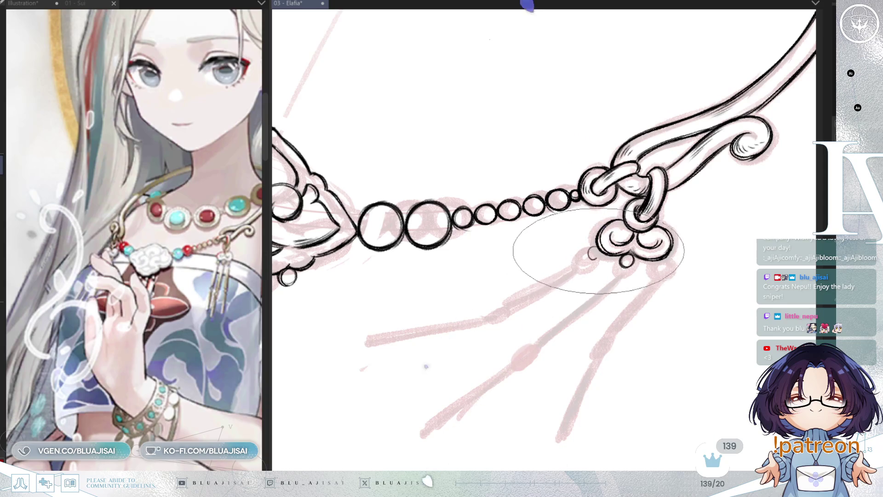
scroll(656, 262, "down", 2)
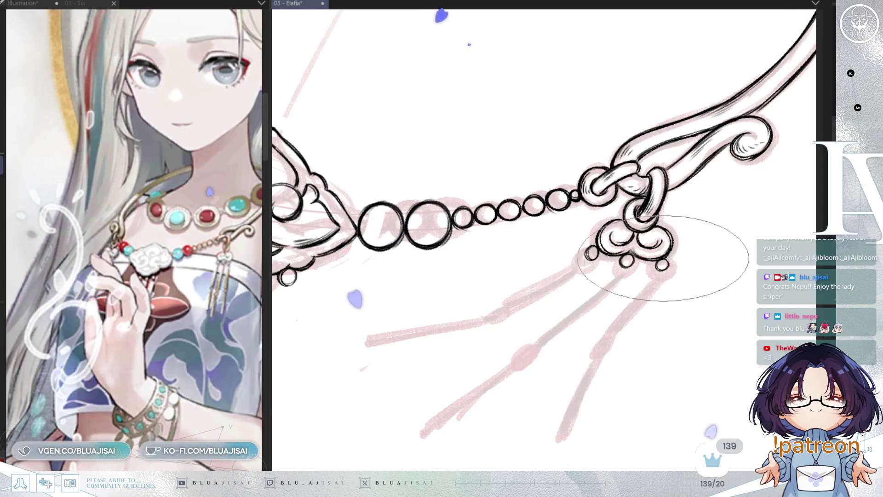
scroll(656, 238, "down", 2)
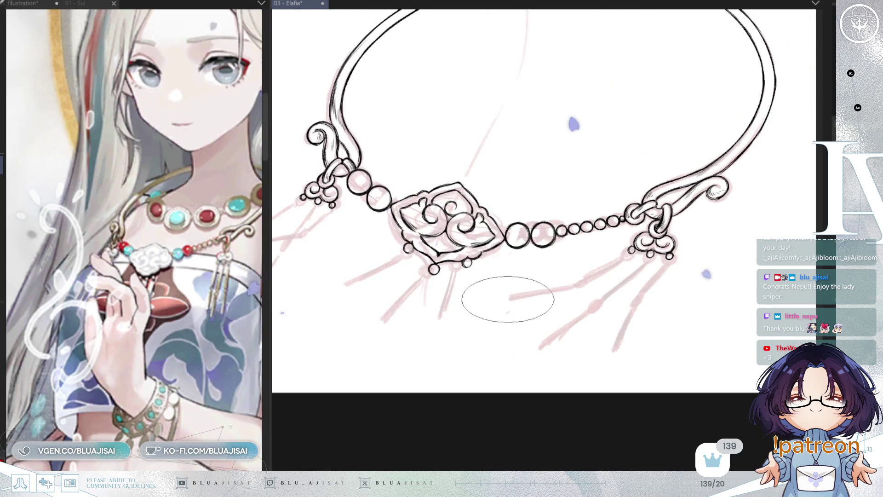
- Recenter the necklace, mirror the view to check symmetry, enlarge the brush and restore normal orientation
left_click_drag(555, 215, 625, 234)
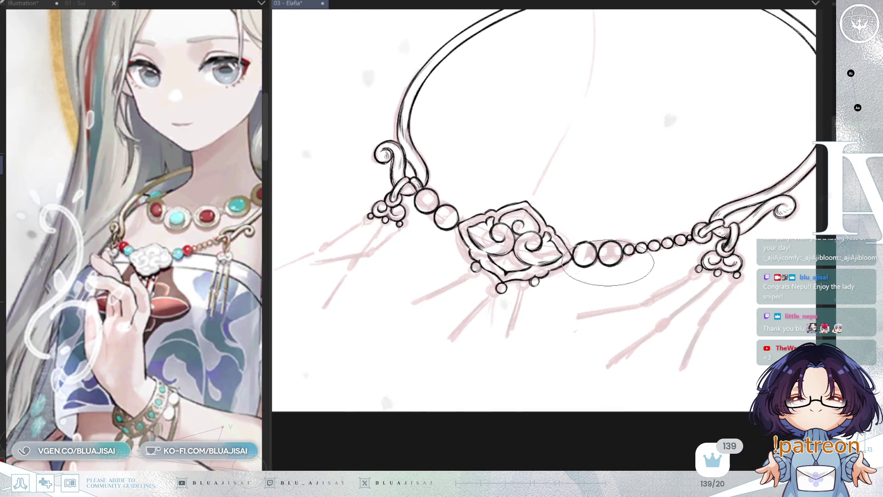
key("h")
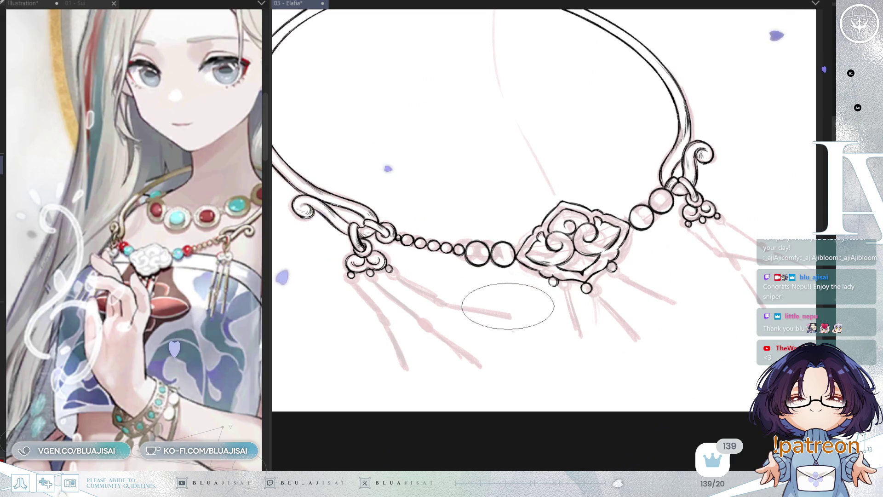
scroll(493, 234, "up", 2)
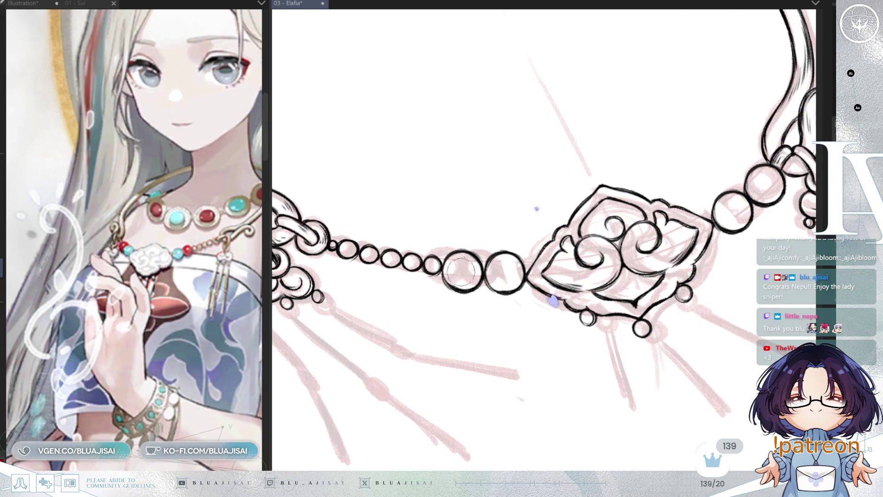
key("bracketright")
key("bracketright")
key("bracketright")
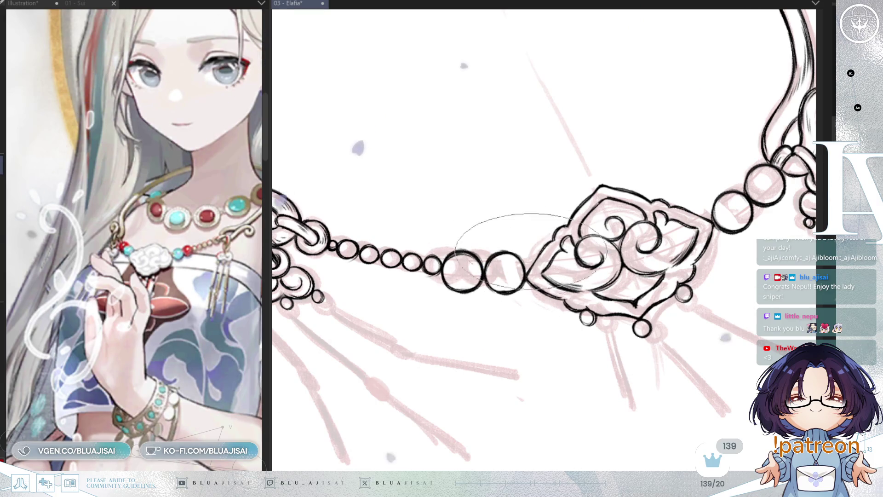
scroll(493, 256, "down", 3)
scroll(738, 223, "up", 1)
key("h")
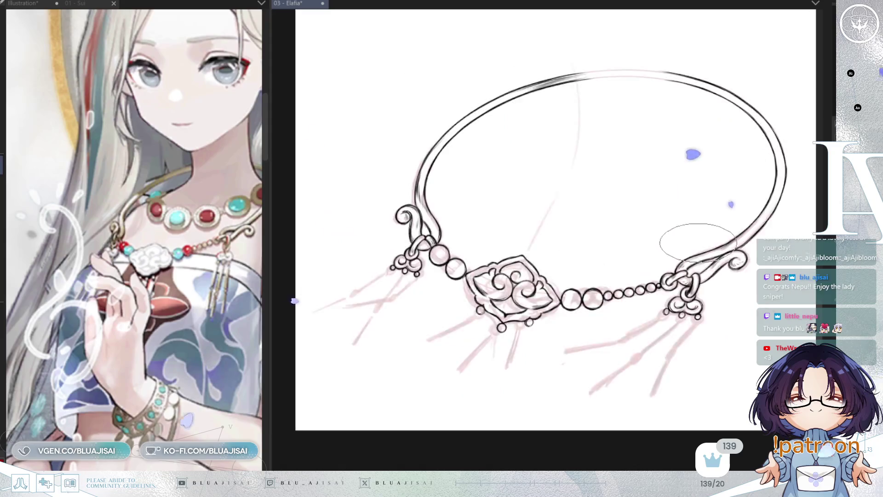
key("h")
scroll(606, 278, "up", 1)
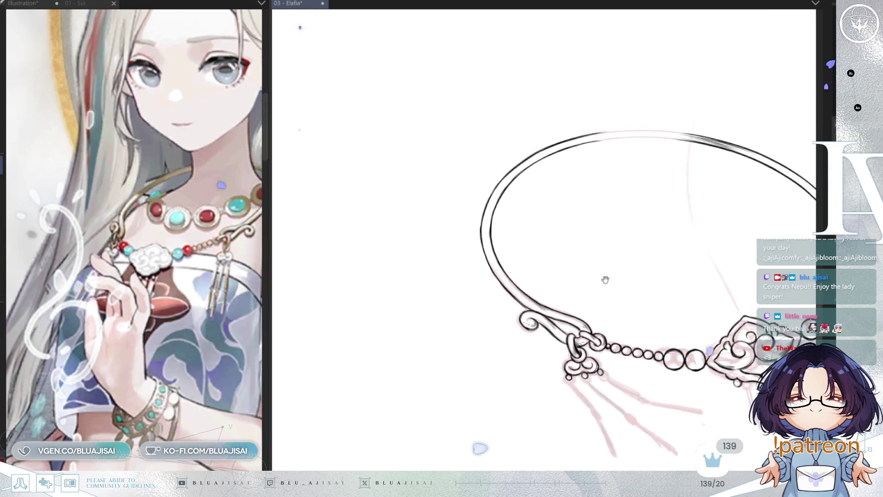
scroll(469, 241, "up", 2)
scroll(732, 226, "down", 2)
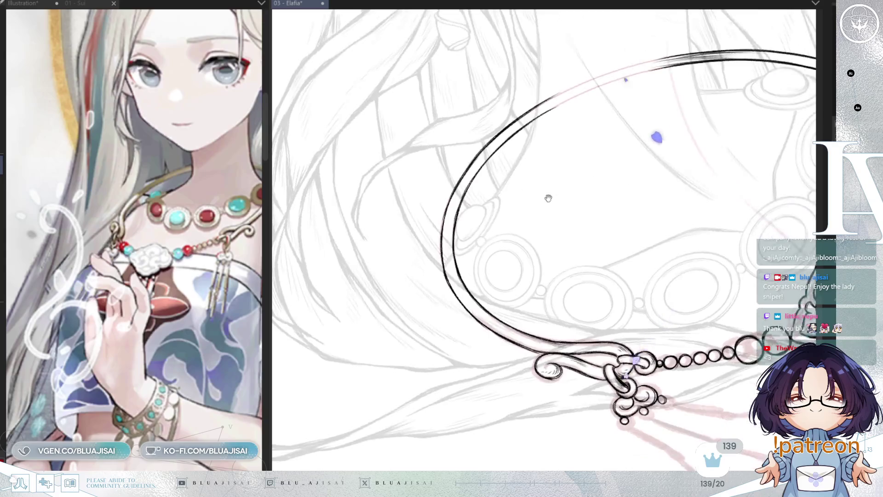
scroll(477, 219, "up", 2)
- Thicken the neckband's left curve, then rotate and reframe the view of the whole necklace
mouse_move(505, 195)
left_mouse_down()
mouse_move(531, 181)
mouse_move(483, 228)
left_mouse_up()
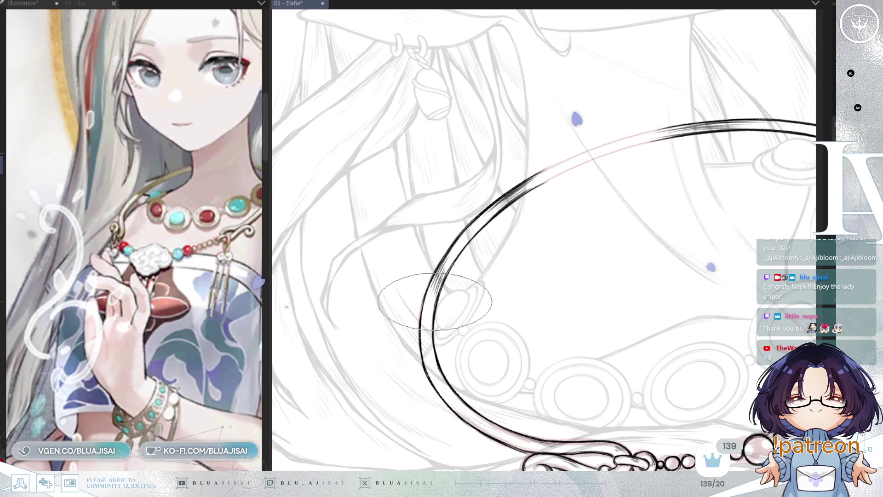
scroll(441, 274, "up", 2)
left_click_drag(442, 273, 392, 265)
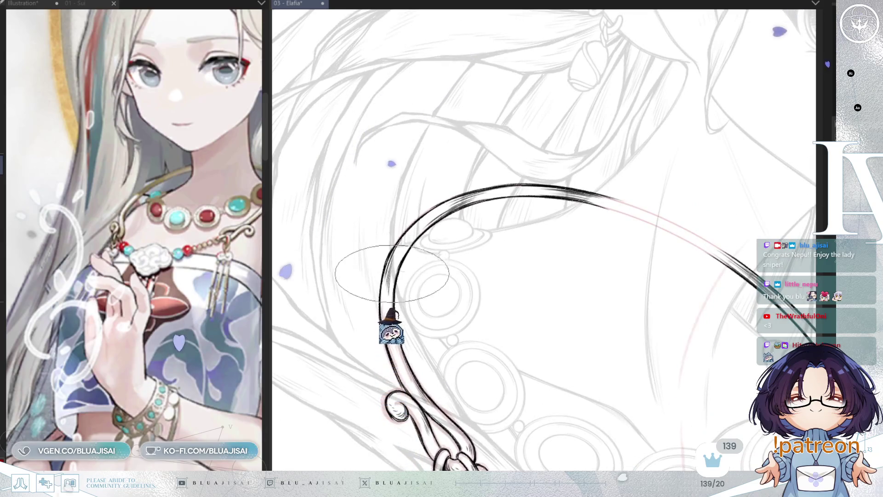
key("End")
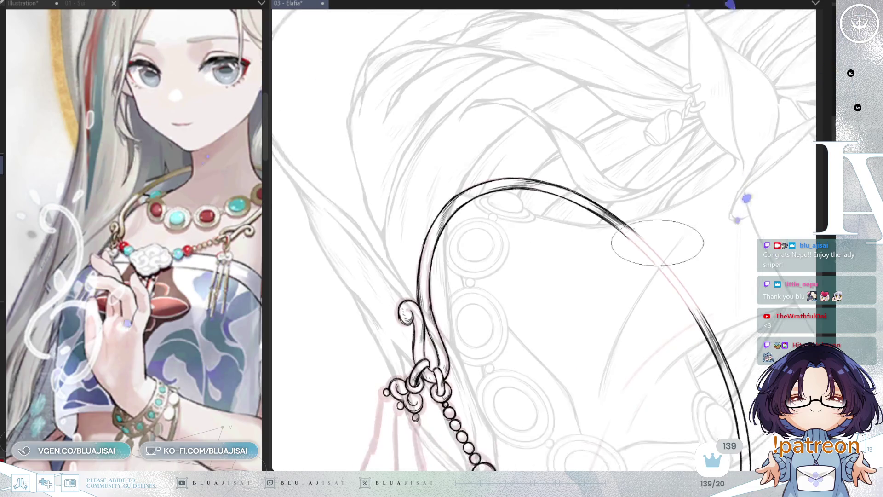
left_click_drag(387, 314, 680, 138)
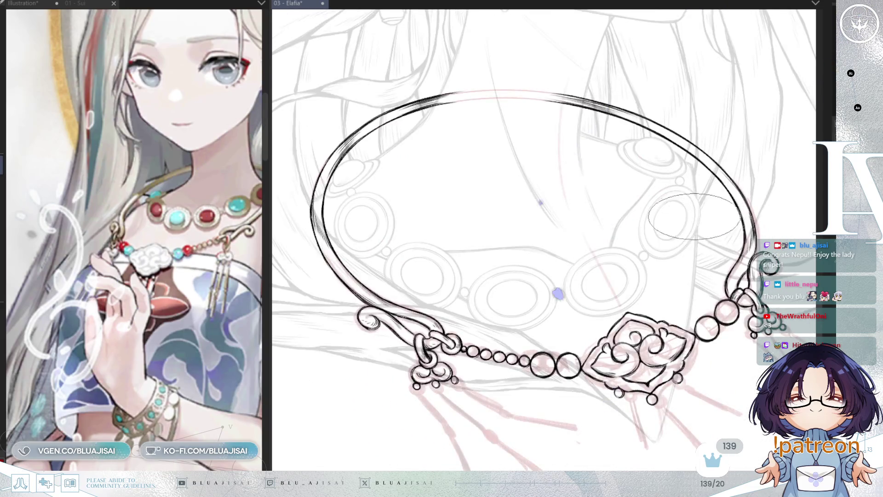
left_click_drag(588, 302, 698, 219)
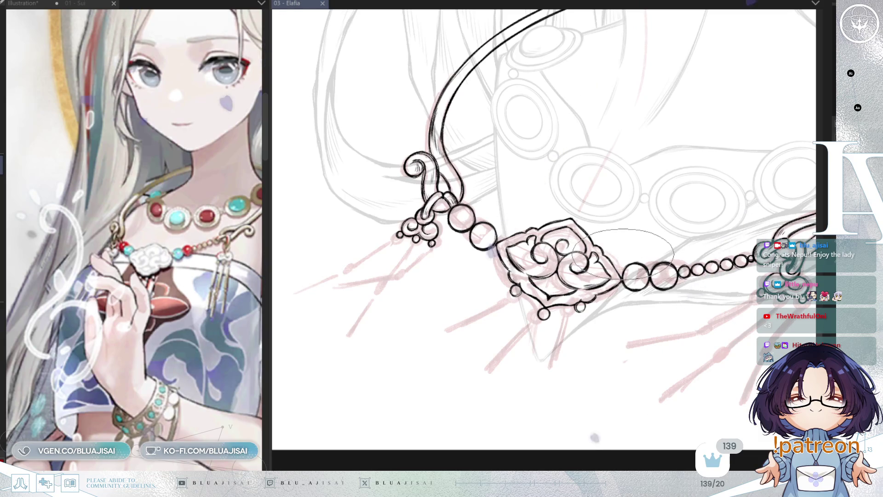
- Reset canvas rotation and draw a straight tassel strand from the pendant's lower bead
mouse_move(630, 228)
left_mouse_down()
mouse_move(623, 276)
mouse_move(631, 252)
left_mouse_up()
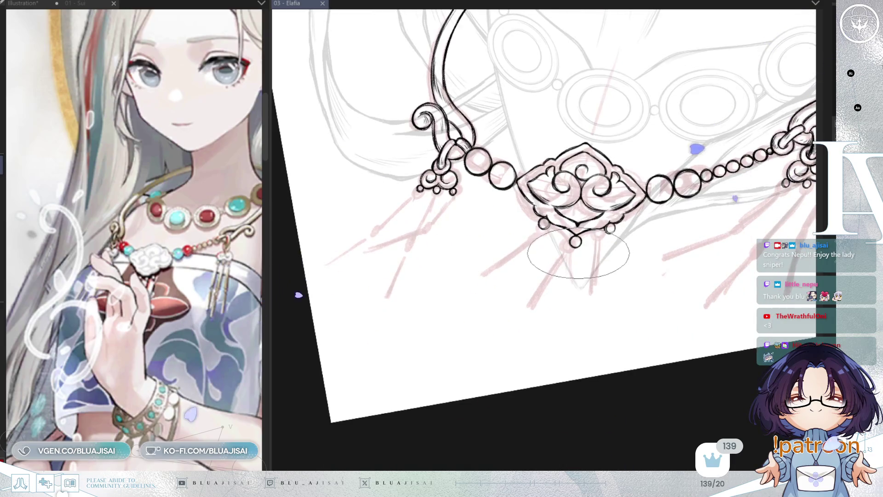
key("Delete")
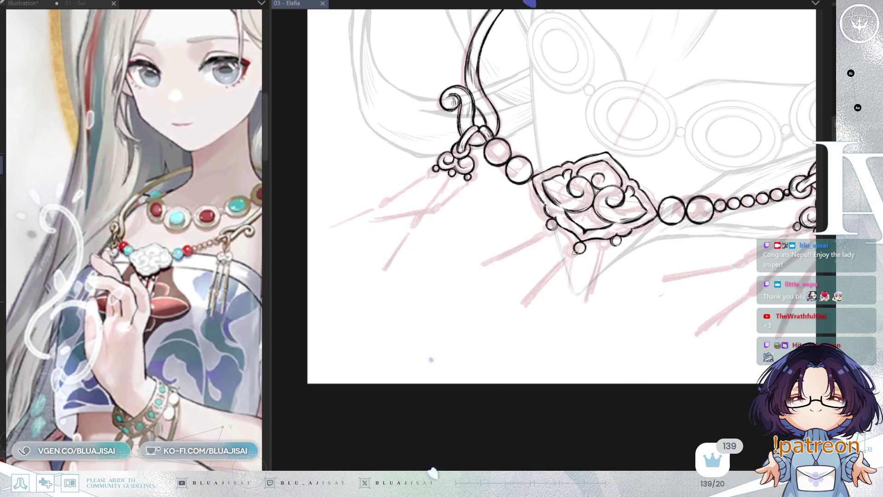
left_click_drag(517, 309, 514, 311)
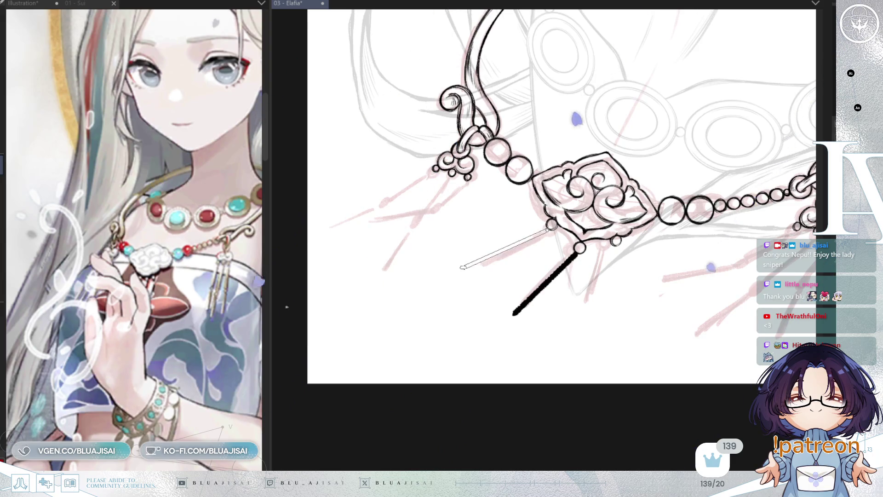
- Draw two more strands under the pendant and strands hanging from the left hook's beads
left_click_drag(461, 266, 476, 265)
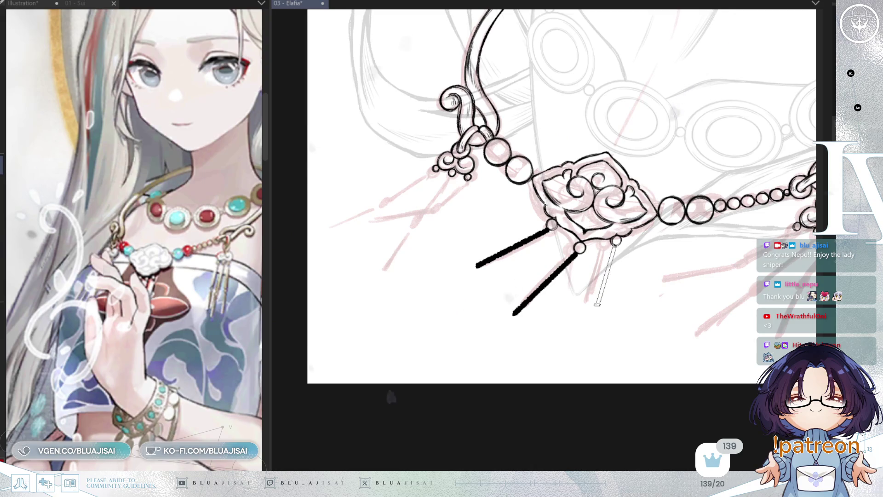
left_click_drag(597, 303, 598, 301)
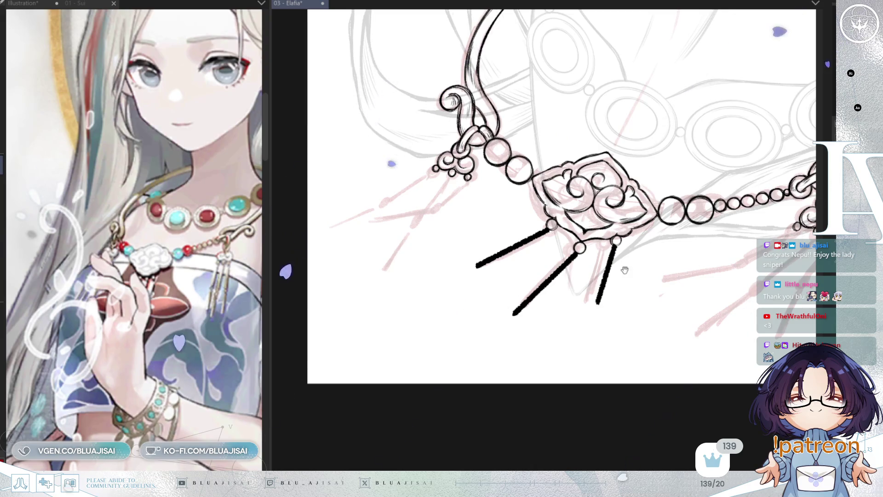
left_click_drag(659, 241, 723, 254)
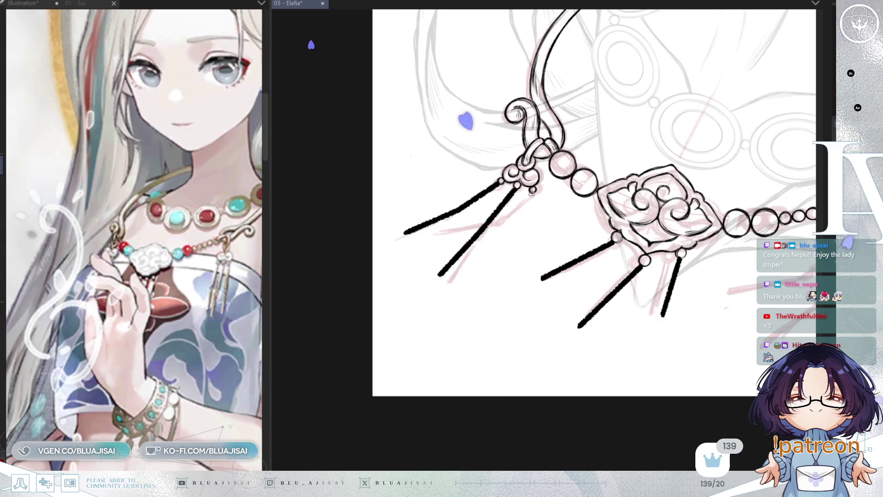
left_click_drag(512, 231, 454, 250)
scroll(690, 217, "right", 3)
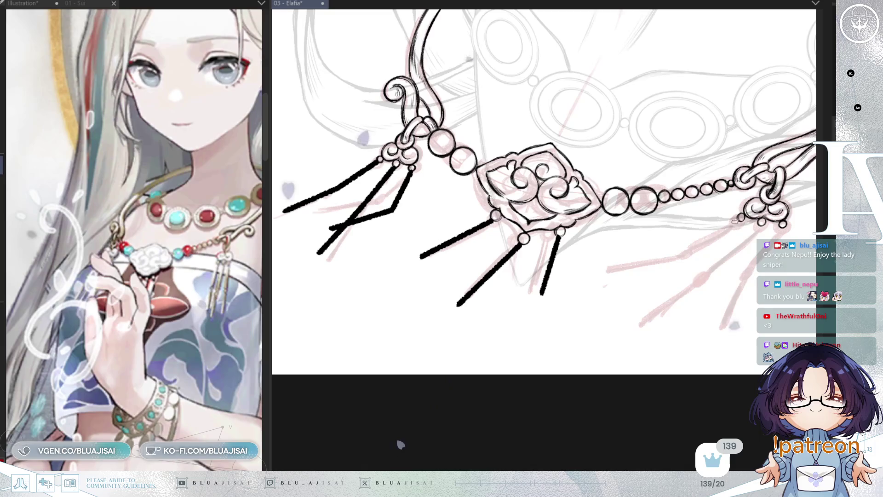
- Draw a bent strand and a second strand hanging from the right hook's bead
mouse_move(740, 219)
left_mouse_down()
mouse_move(704, 249)
mouse_move(631, 264)
left_mouse_up()
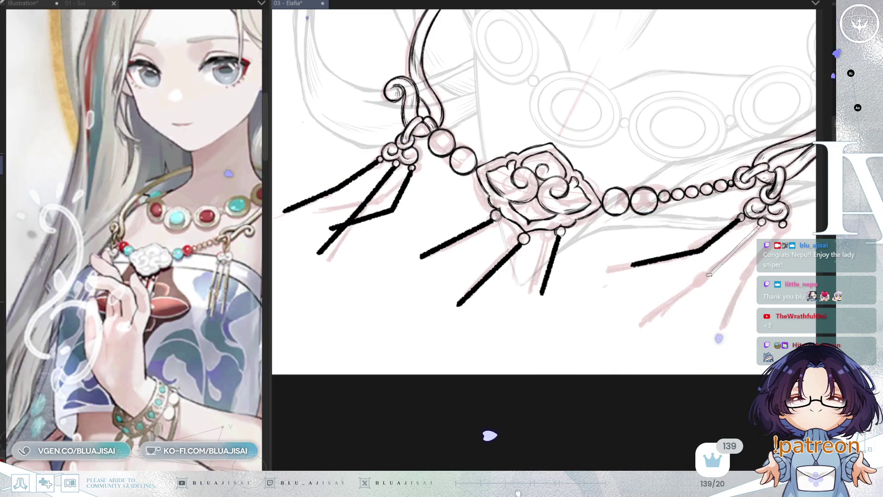
left_click_drag(709, 275, 663, 312)
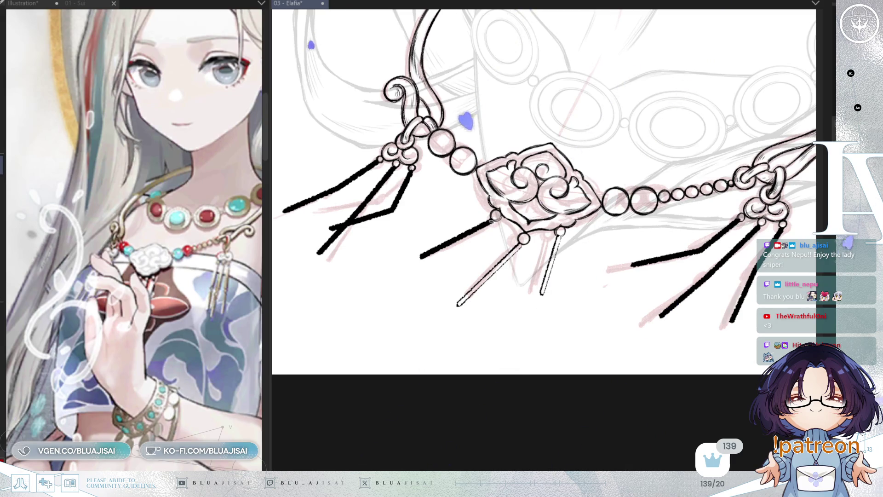
- Hollow out the central pendant strand and the strands under the left hook with transparent colour
key("ctrl+z")
left_click_drag(520, 236, 650, 255)
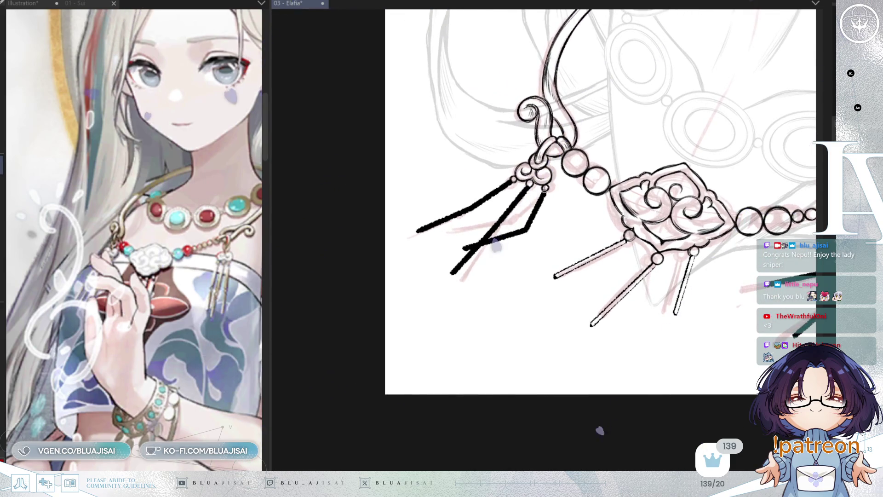
key("ctrl+z")
key("ctrl+z")
left_click_drag(526, 192, 482, 239)
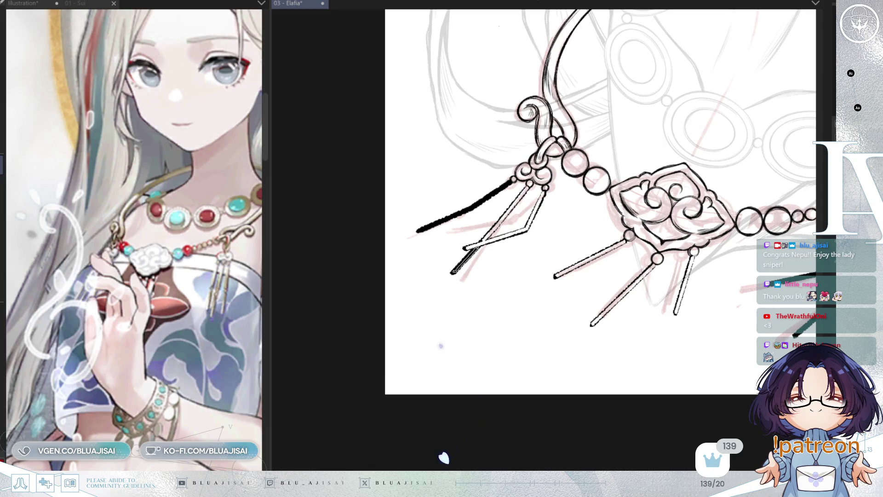
left_click_drag(512, 180, 422, 228)
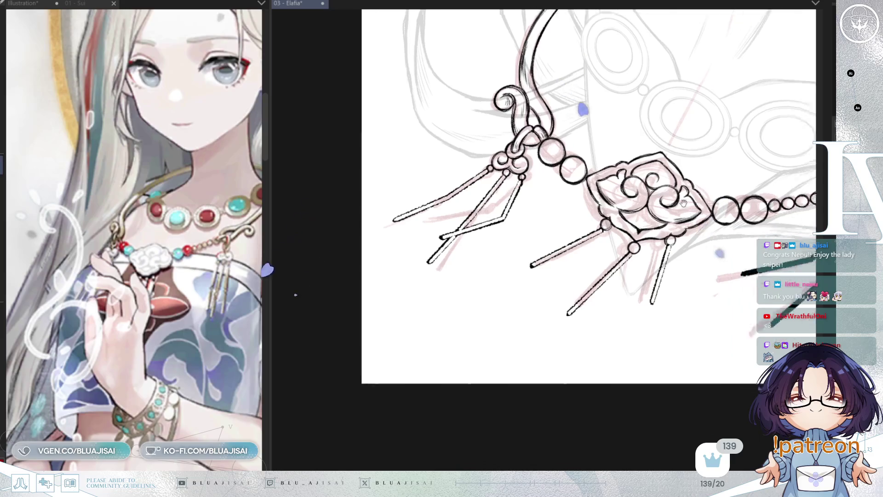
- Hollow out the upper and lower tassel strands under the right hook
left_click_drag(665, 200, 521, 176)
left_click_drag(618, 255, 687, 238)
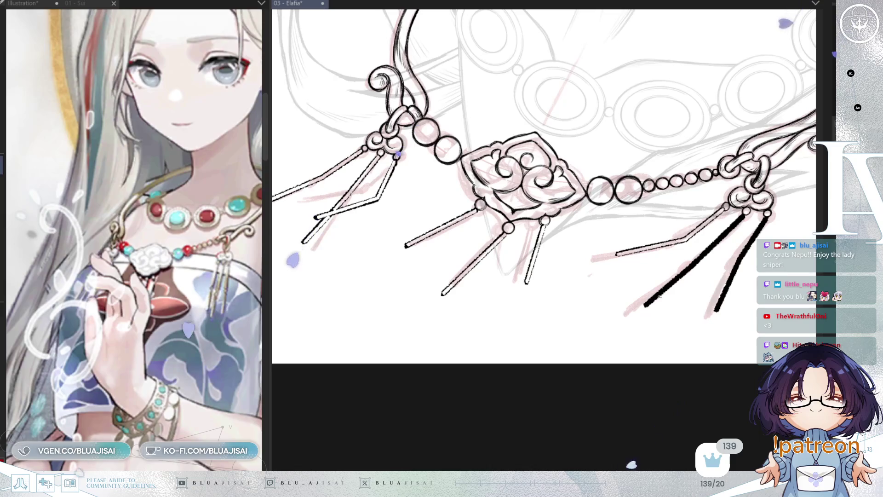
left_click_drag(646, 303, 701, 260)
left_click_drag(646, 304, 701, 260)
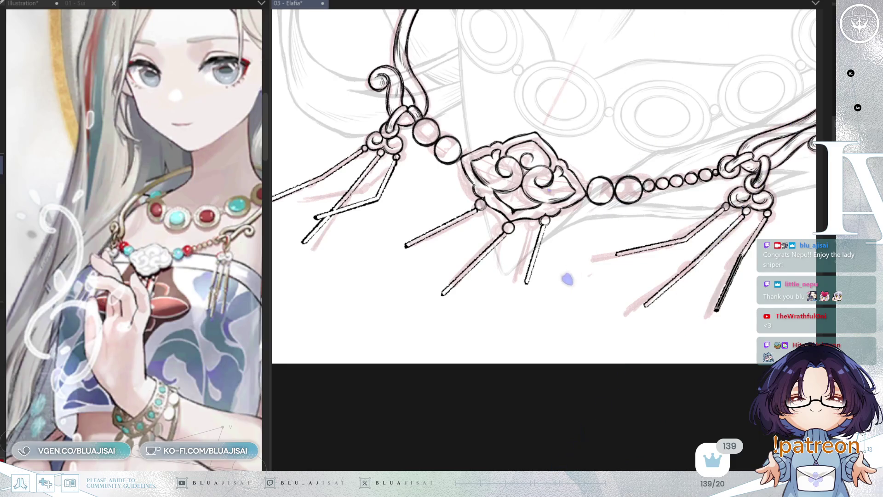
scroll(444, 457, "down", 2)
scroll(507, 44, "down", 2)
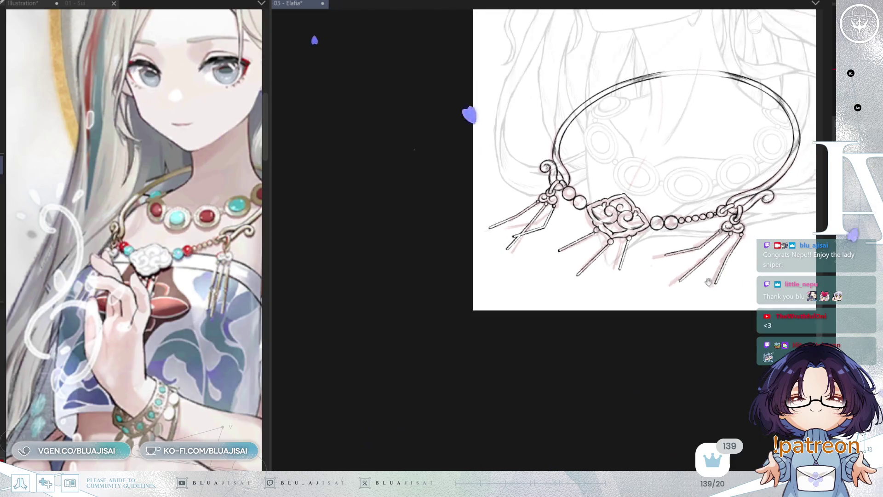
scroll(469, 115, "down", 2)
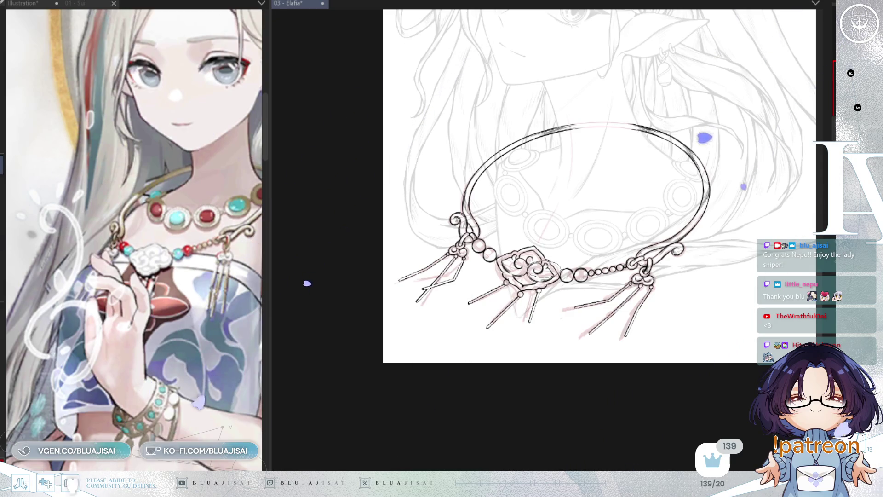
scroll(625, 296, "up", 1)
scroll(626, 295, "up", 1)
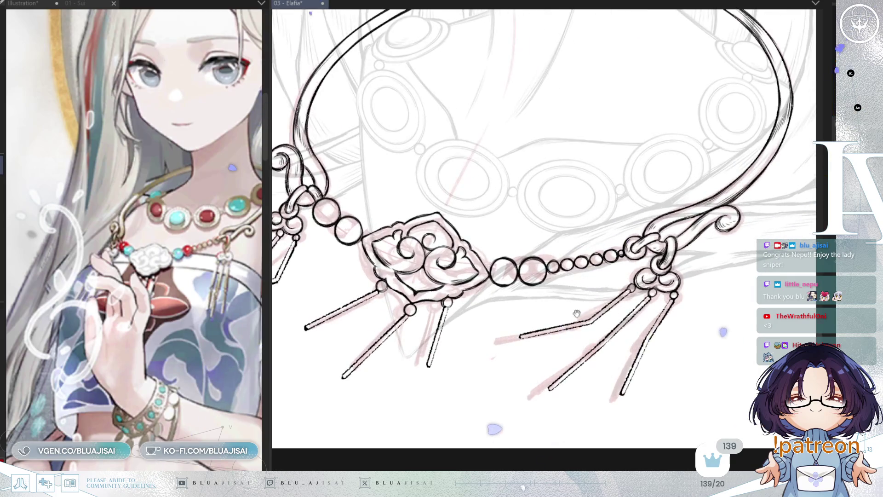
scroll(626, 295, "up", 1)
scroll(625, 295, "up", 1)
scroll(625, 296, "up", 1)
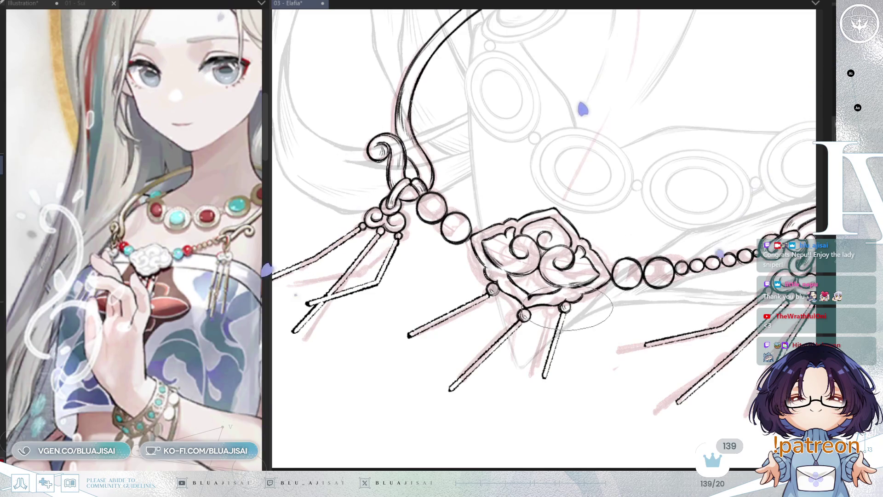
scroll(573, 311, "up", 1)
scroll(677, 286, "up", 1)
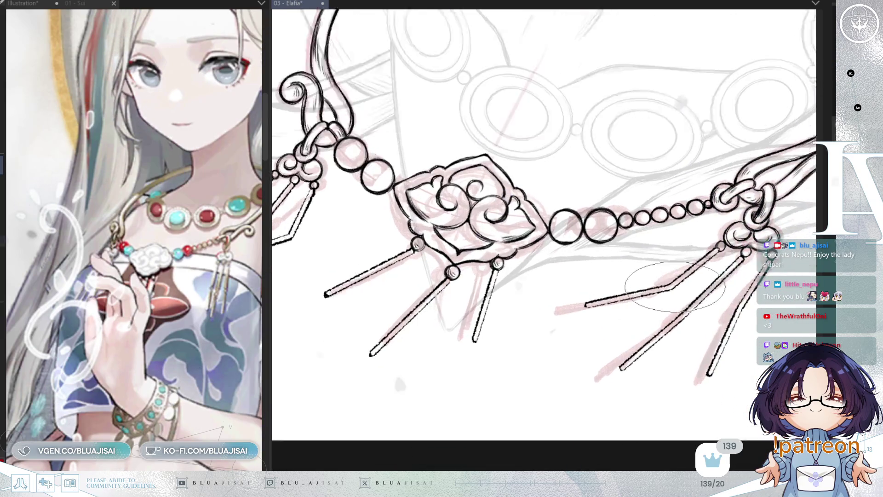
scroll(676, 286, "up", 1)
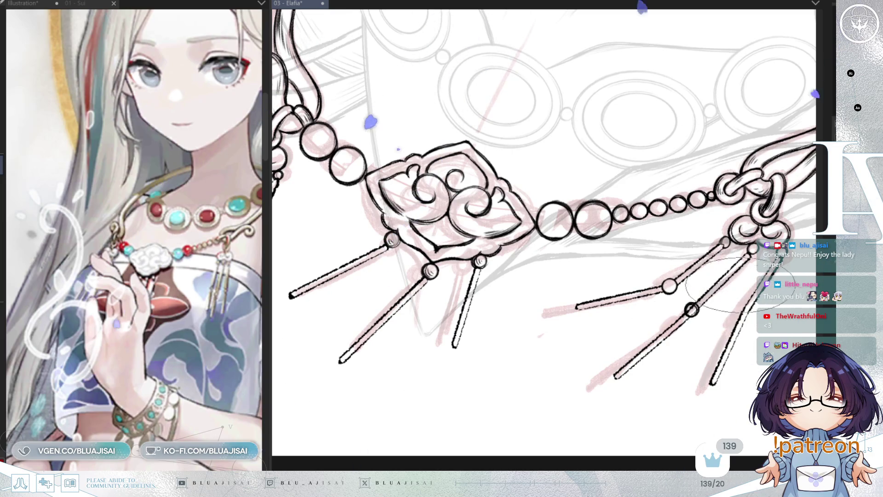
- Mirror the canvas view horizontally after beading the right hook's strands
key("h")
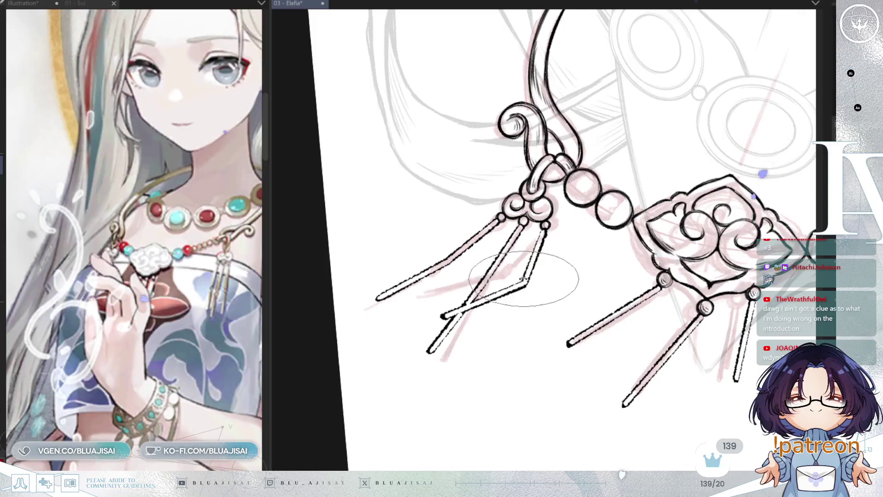
scroll(524, 280, "up", 2)
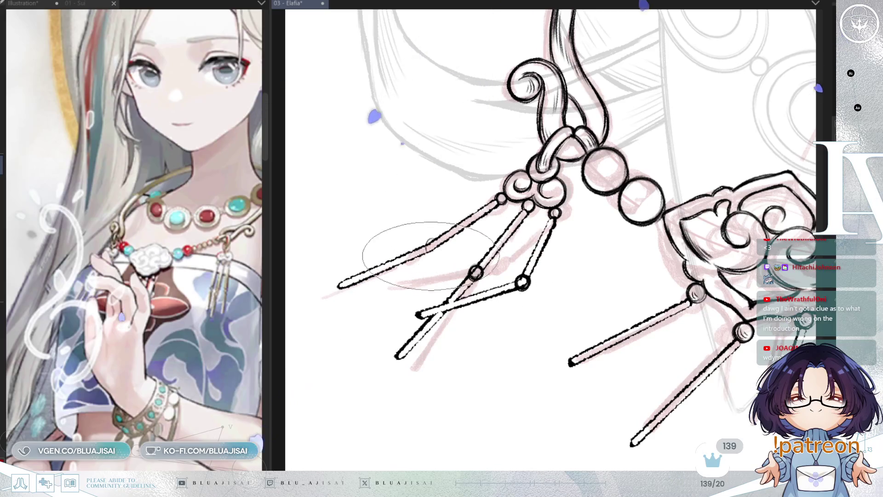
- Ink and fill a bead on the left strand and lightly fill the crossed strand's bead
left_click_drag(432, 239, 430, 239)
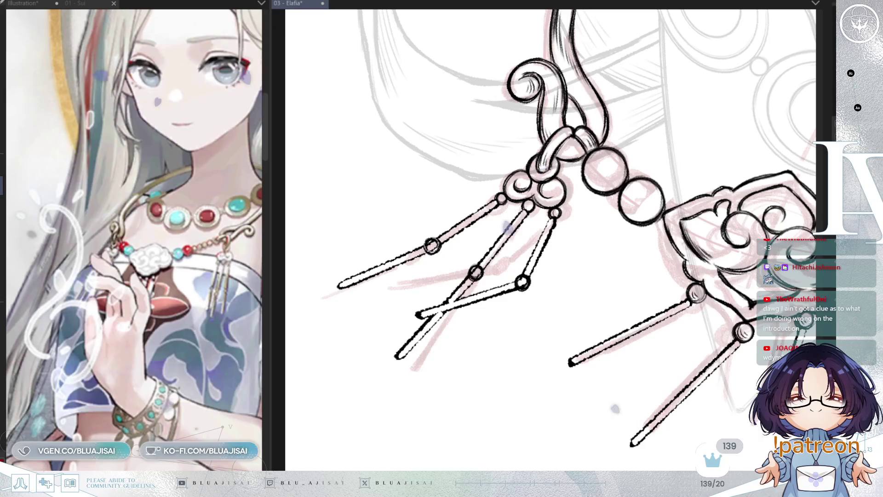
left_click(431, 243)
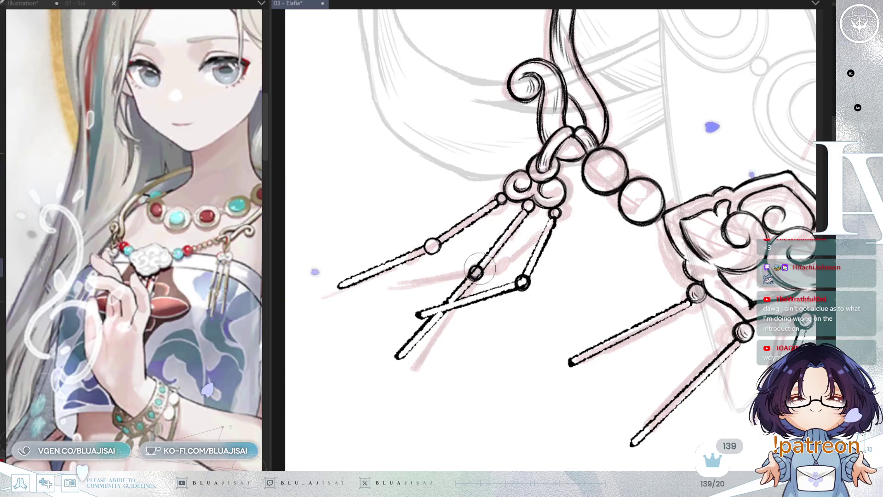
left_click(522, 281)
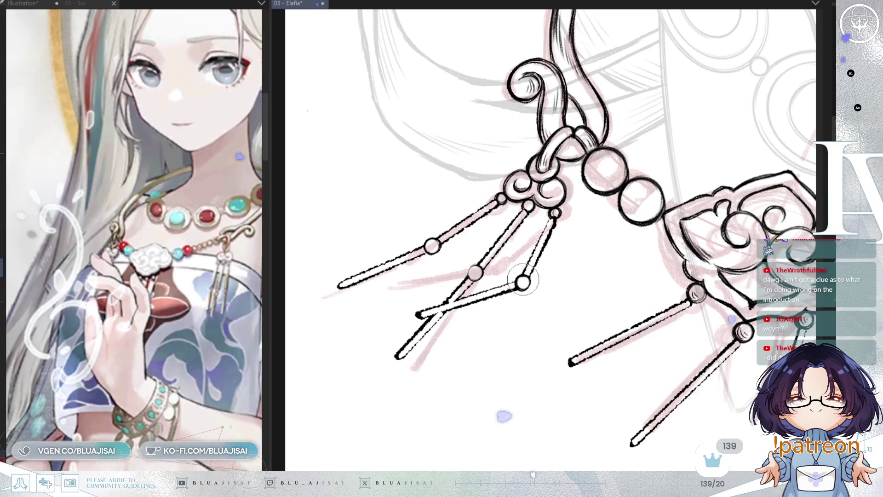
- Zoom out to the whole character and erase a short piece of the neckband's top outline
key("e")
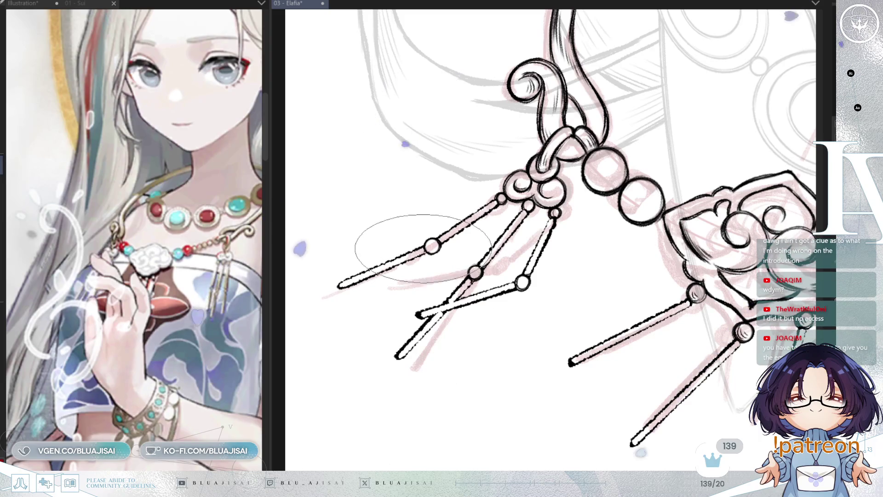
key("minus")
key("minus")
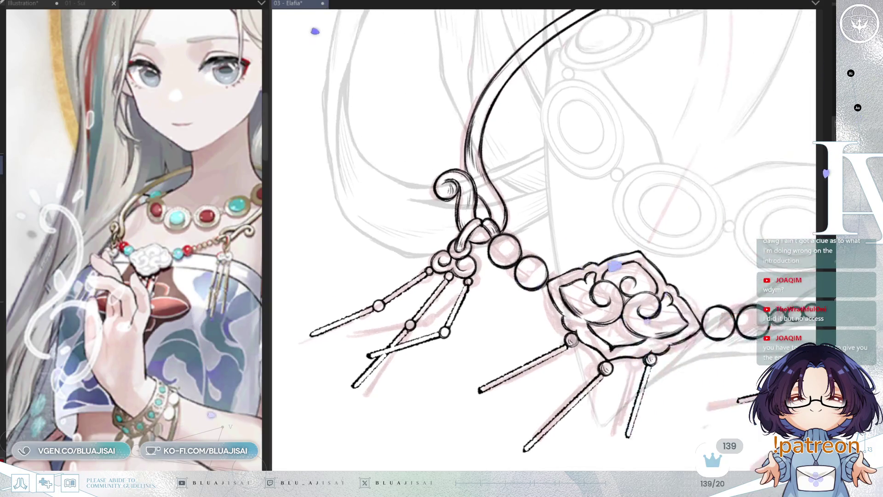
key("minus")
left_click_drag(507, 351, 543, 352)
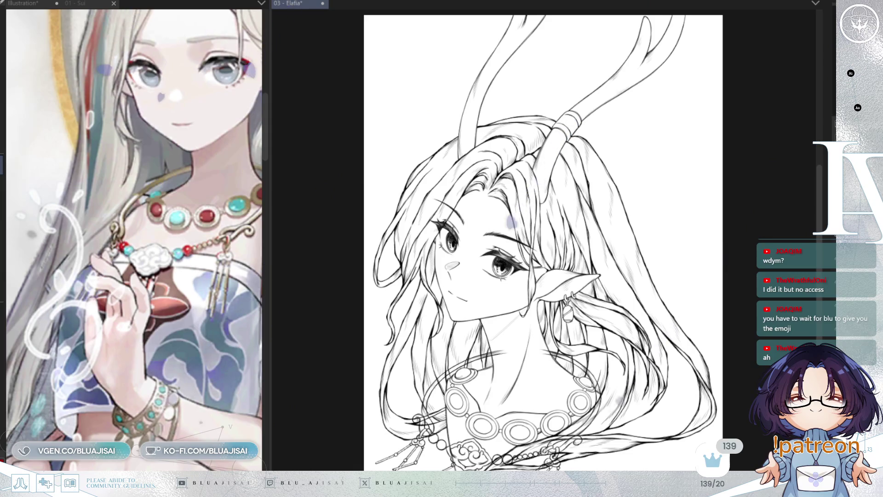
- Pan the canvas to bring the necklace area into view
left_click_drag(347, 495, 413, 365)
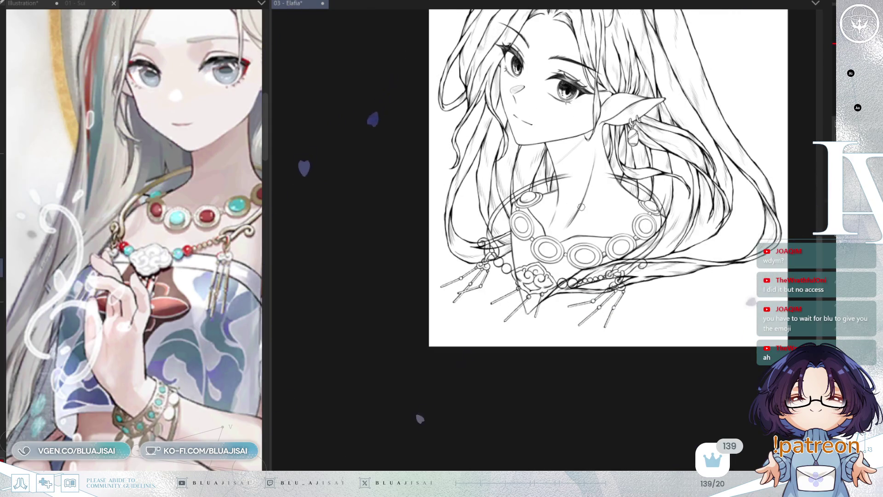
scroll(580, 207, "up", 2)
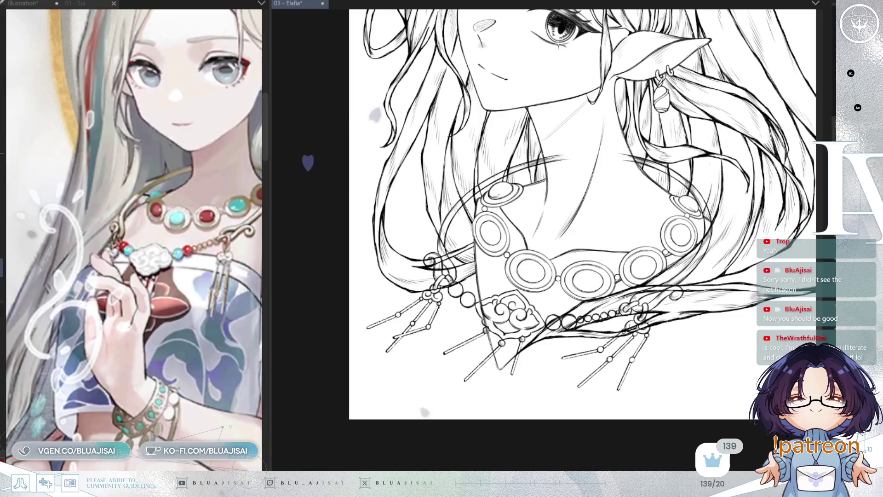
scroll(547, 159, "up", 1)
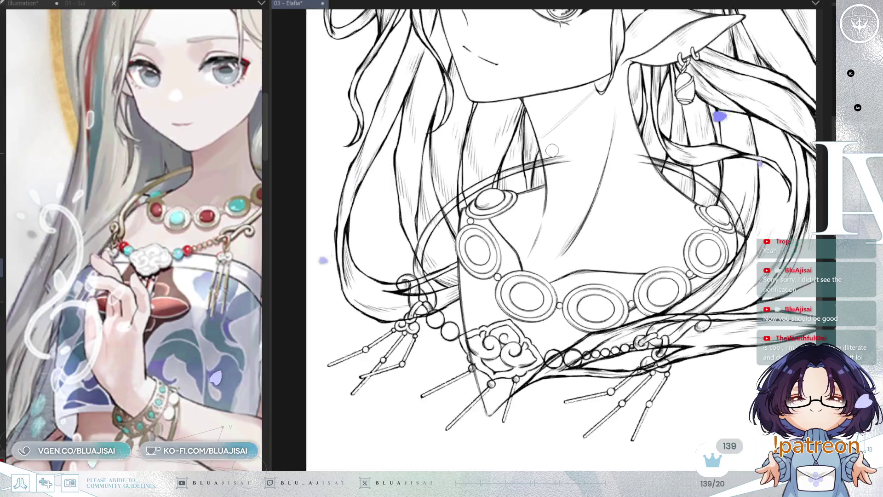
scroll(547, 158, "up", 2)
scroll(548, 157, "up", 1)
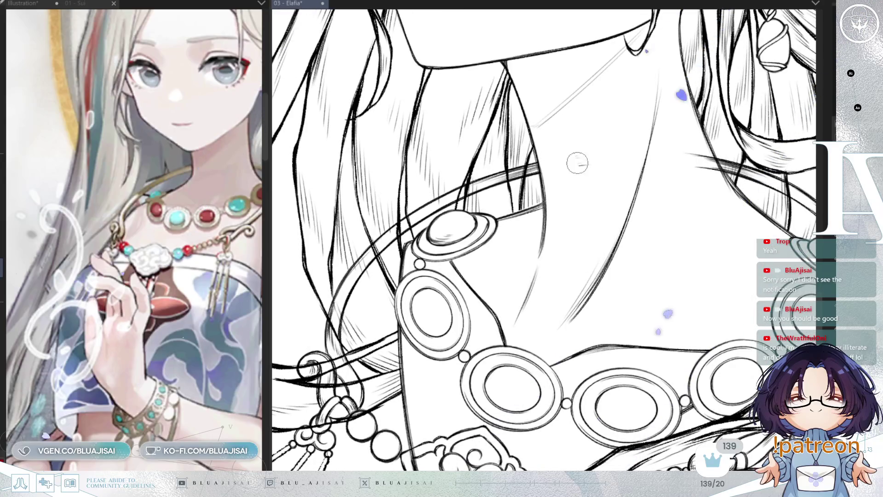
scroll(493, 311, "down", 2)
scroll(492, 311, "up", 1)
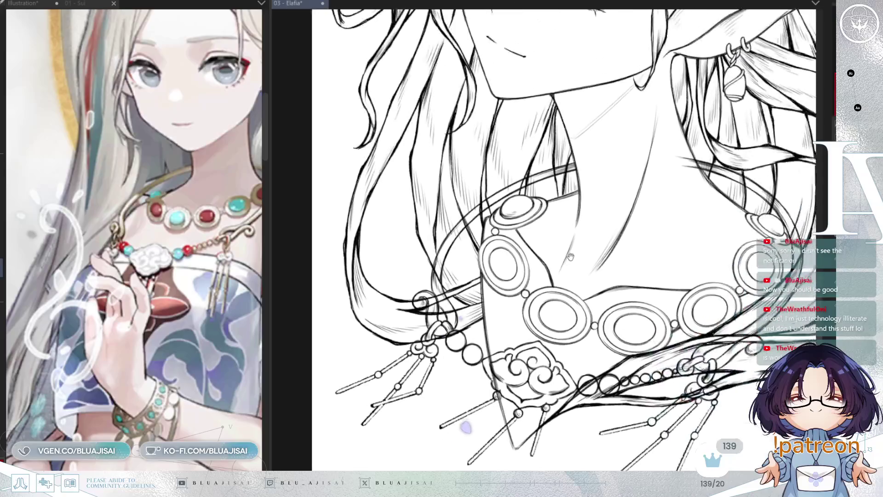
scroll(492, 310, "up", 1)
scroll(493, 276, "down", 1)
scroll(524, 207, "up", 1)
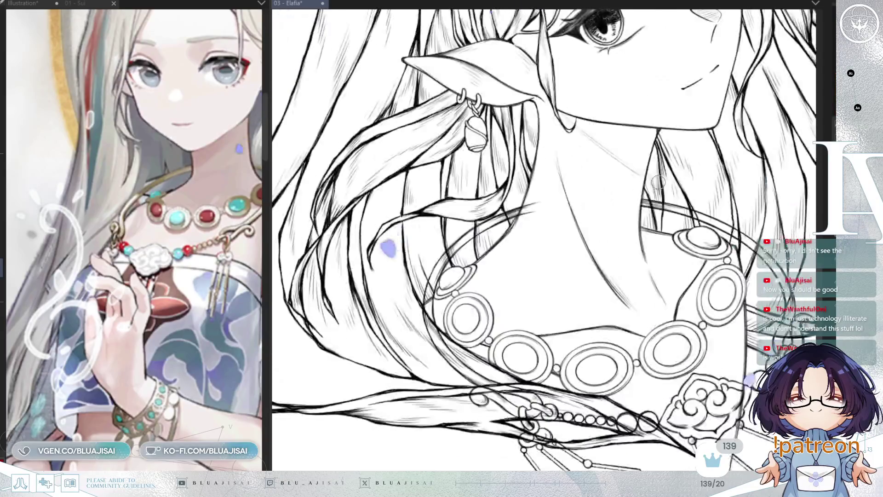
scroll(542, 197, "up", 1)
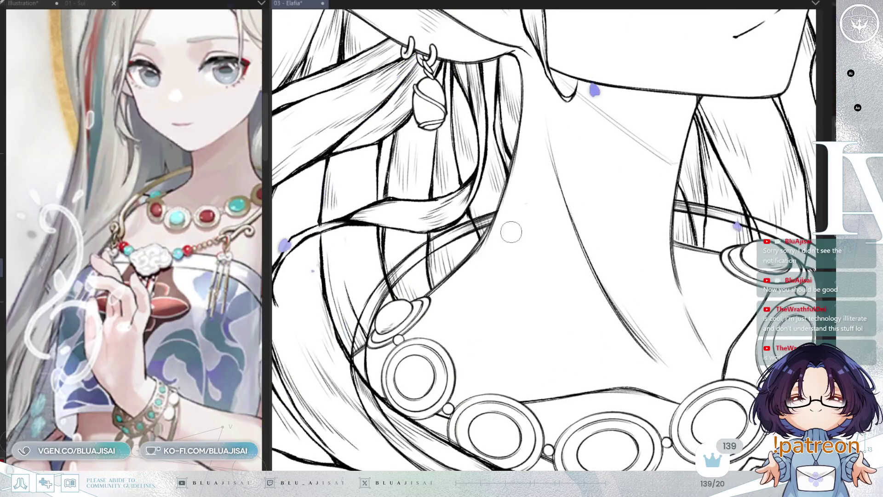
scroll(523, 224, "down", 2)
scroll(523, 223, "up", 1)
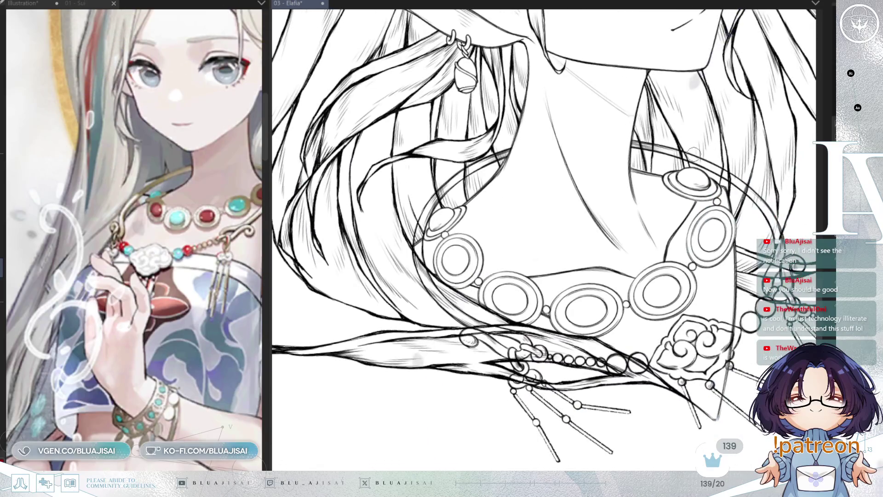
- Hide the hair strand layers crossing the necklace, leaving the neckband and neck lines unobstructed
left_click_drag(687, 171, 699, 181)
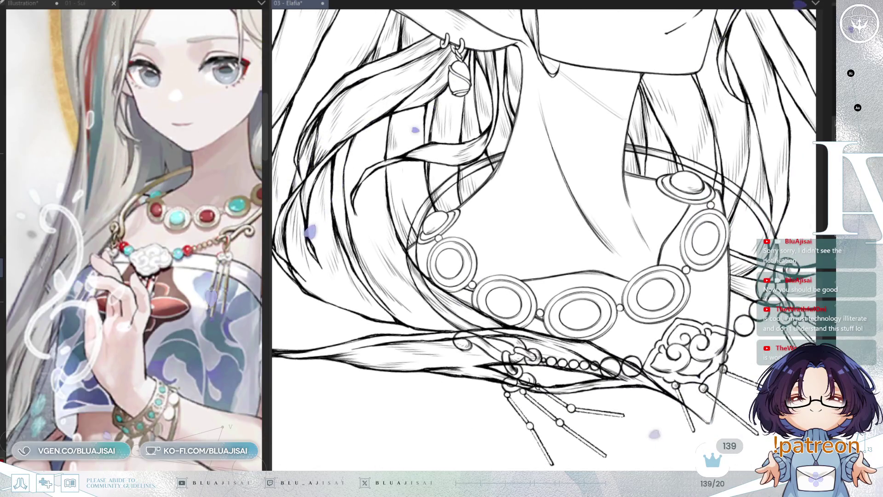
key("ctrl+z")
key("ctrl+y")
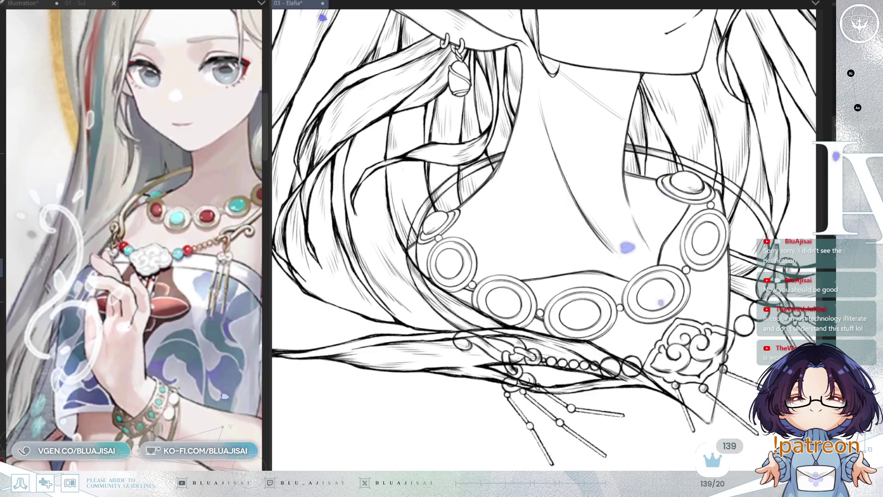
key("ctrl+z")
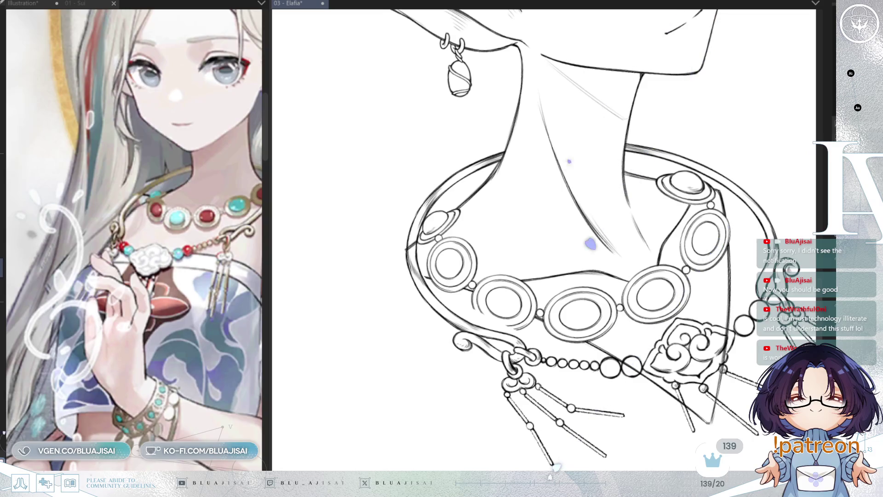
scroll(385, 216, "up", 2)
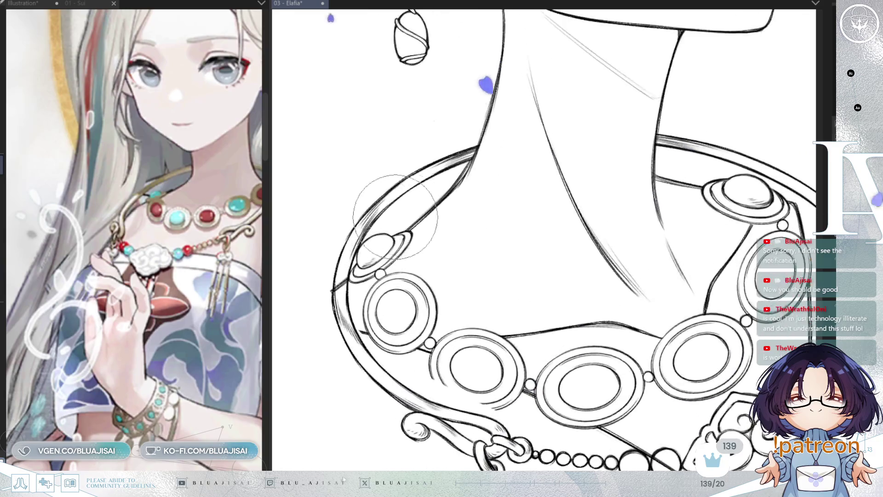
scroll(474, 226, "up", 2)
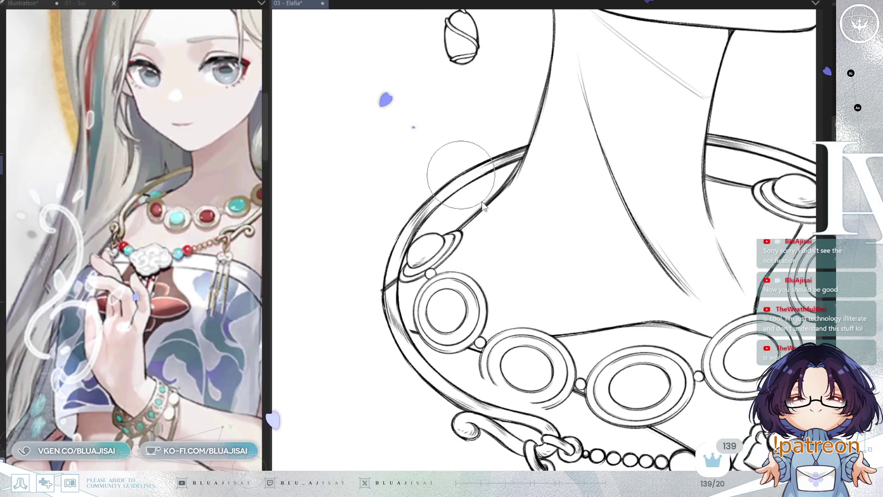
scroll(386, 283, "up", 1)
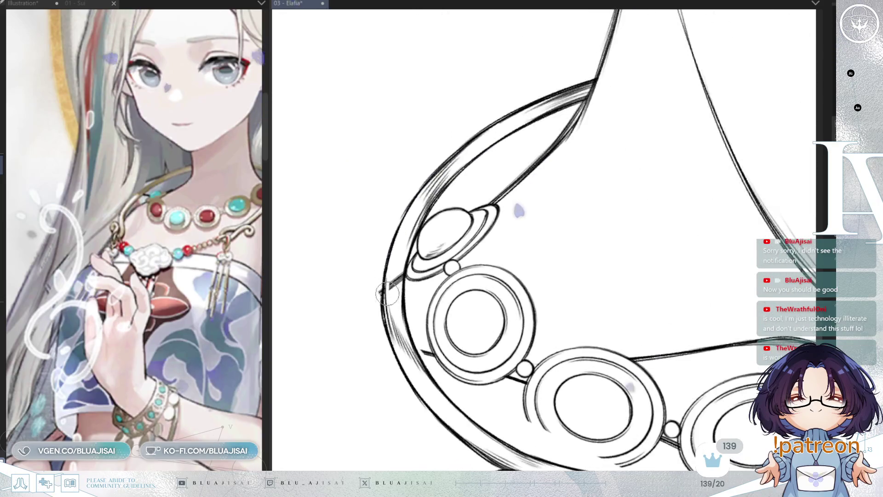
scroll(400, 271, "down", 1)
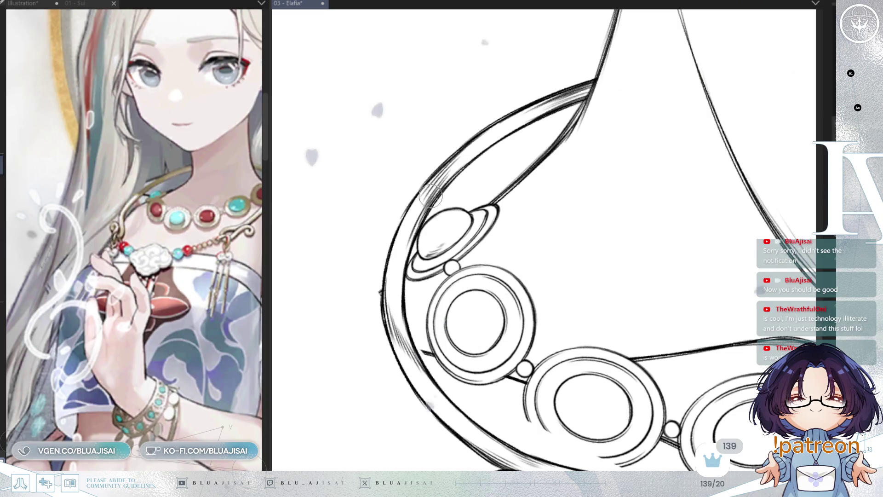
- Mirror and rotate the view so the necklace runs horizontally, then show the hair strands again
key("h")
scroll(591, 184, "up", 1)
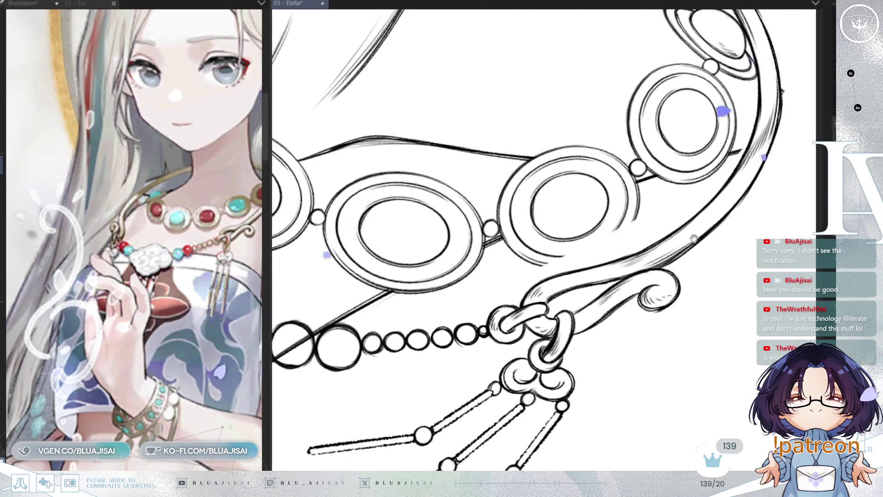
mouse_move(678, 257)
left_mouse_down()
mouse_move(659, 251)
mouse_move(559, 278)
left_mouse_up()
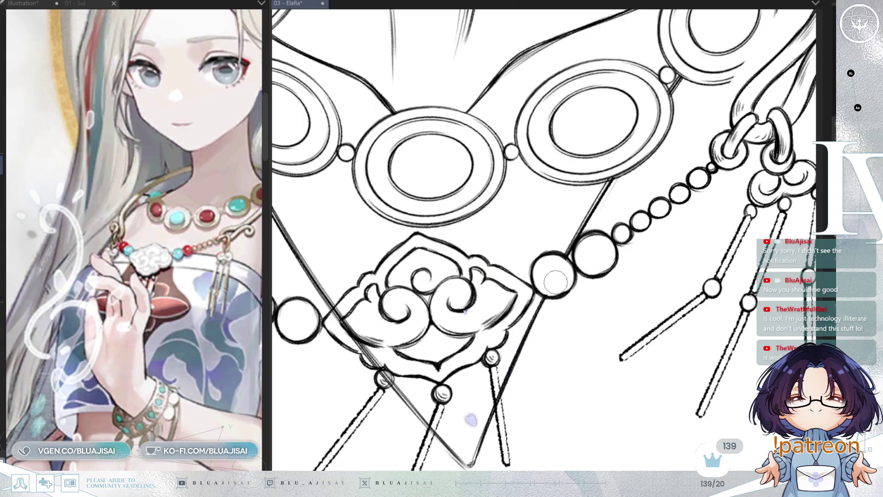
key("End")
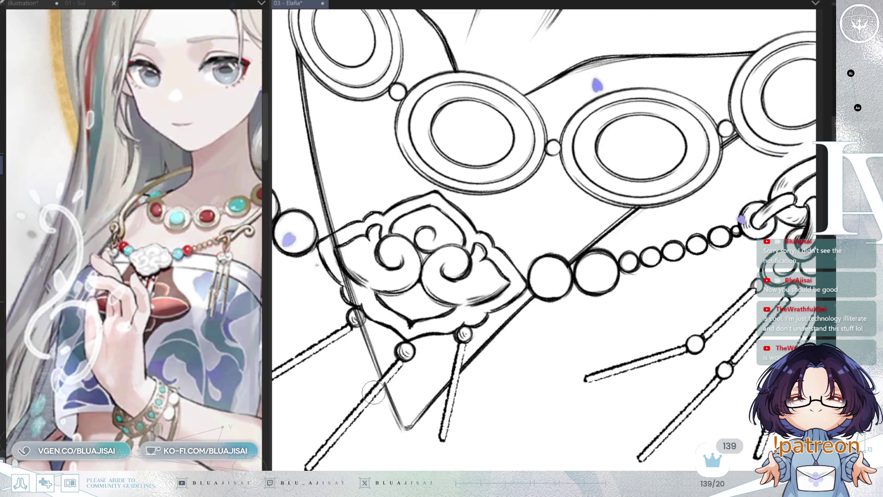
left_click_drag(376, 390, 490, 378)
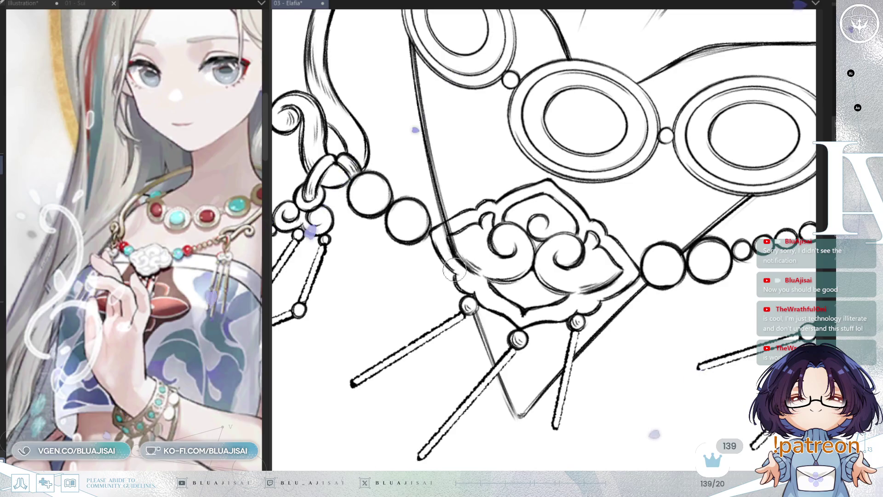
mouse_move(452, 218)
left_mouse_down()
mouse_move(531, 249)
mouse_move(459, 266)
left_mouse_up()
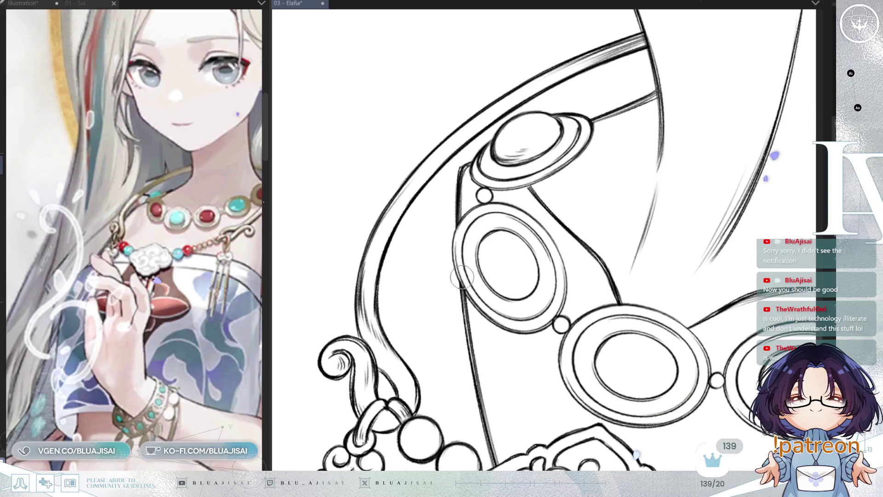
scroll(612, 193, "down", 3)
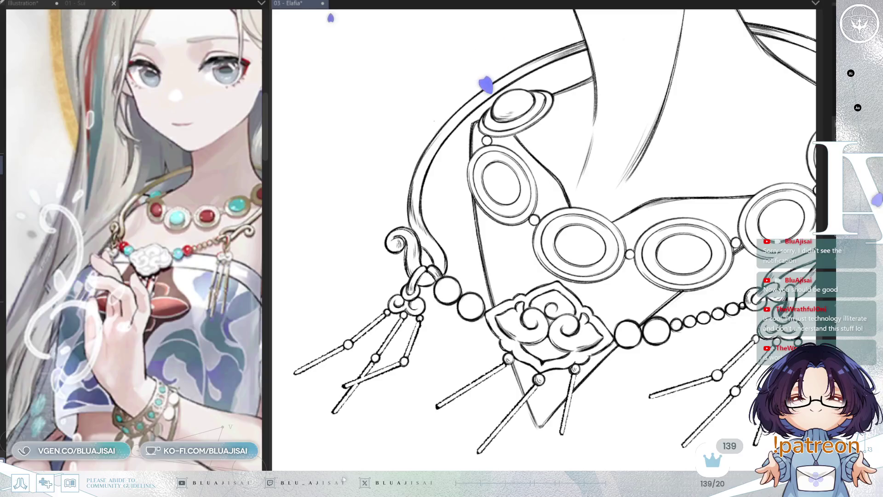
key("ctrl+z")
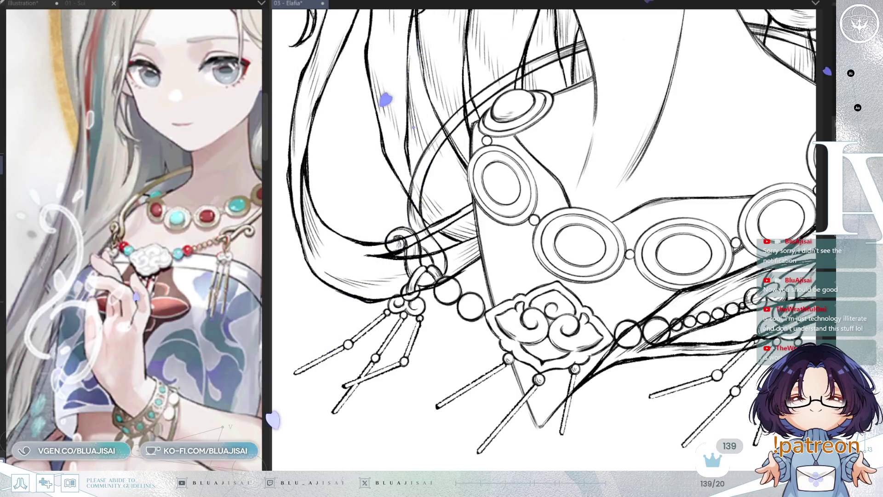
scroll(475, 235, "up", 2)
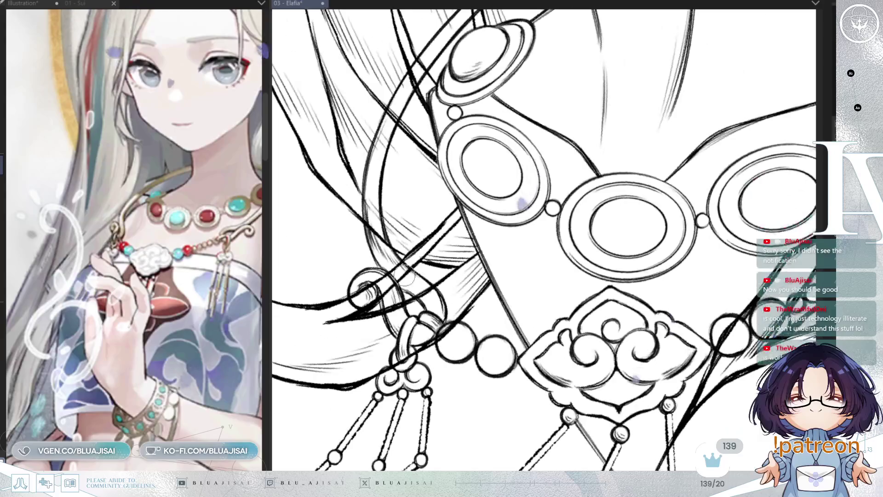
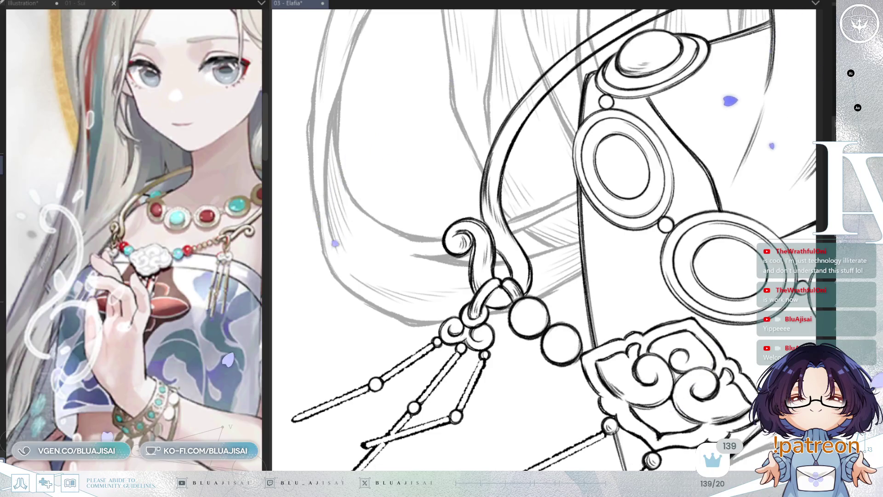
scroll(471, 253, "up", 1)
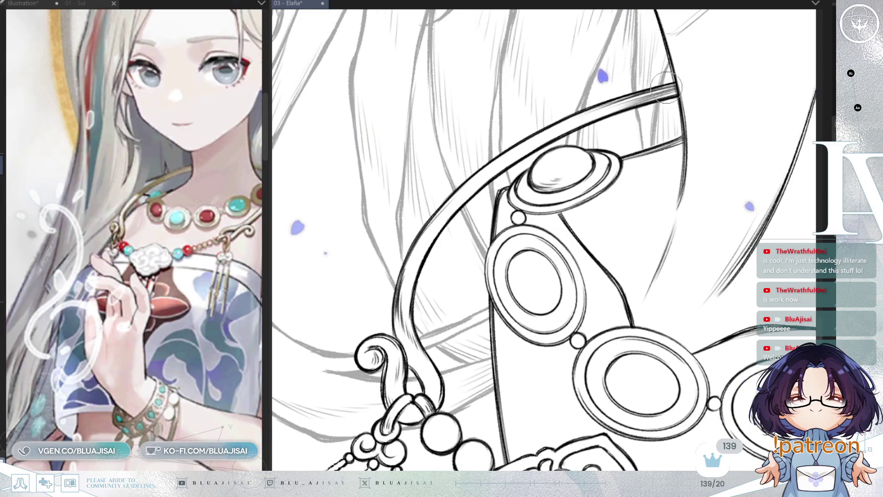
scroll(623, 129, "down", 2)
scroll(593, 172, "down", 2)
scroll(552, 235, "down", 2)
scroll(514, 301, "down", 2)
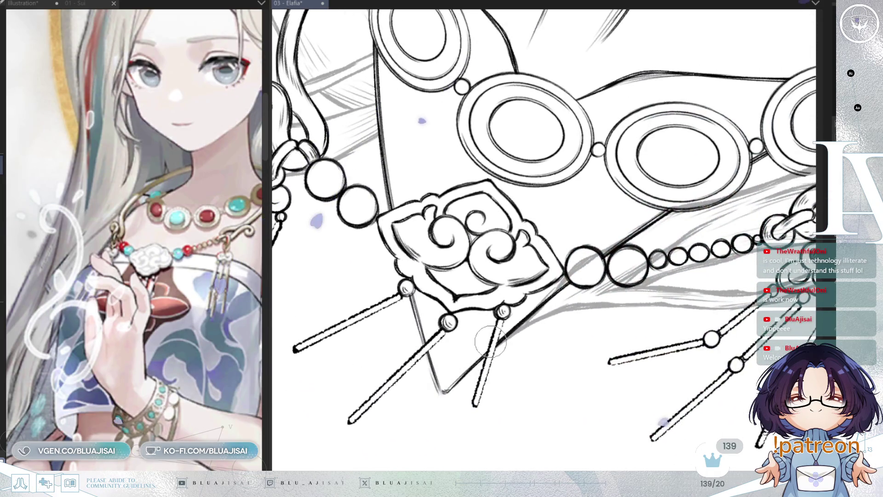
- Erase the grey sketch lines inside the necklace bead and reposition the chain diagonally for inking
left_click_drag(577, 263, 584, 269)
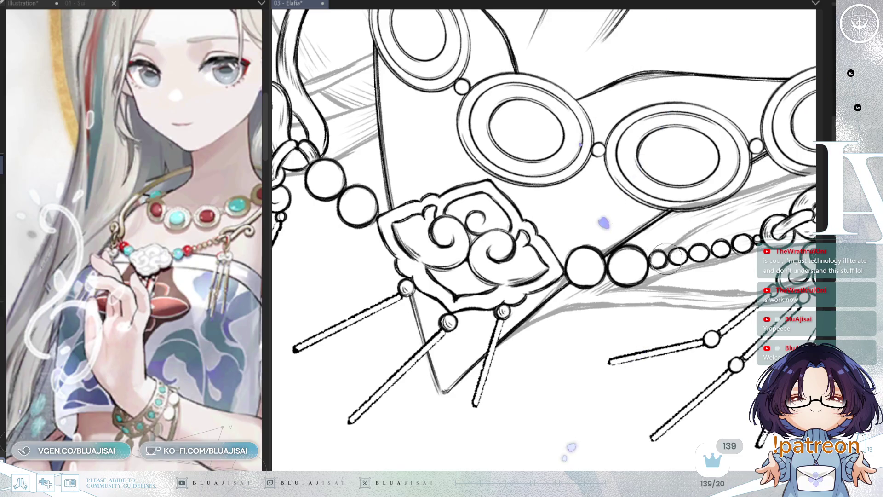
left_click_drag(603, 223, 495, 68)
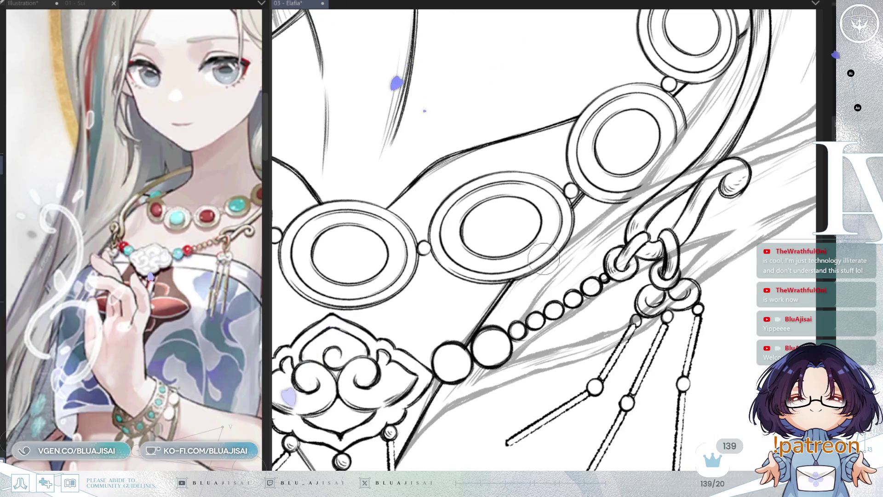
key("minus")
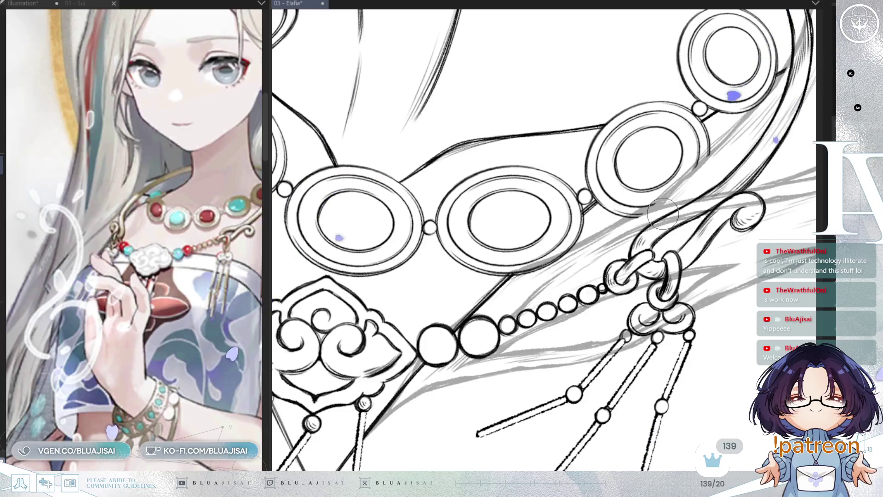
left_click_drag(660, 214, 738, 228)
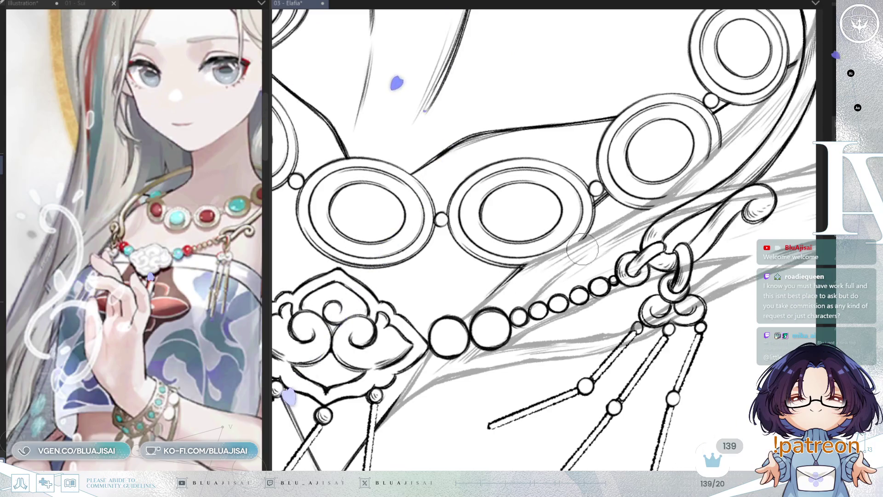
left_click_drag(721, 148, 680, 165)
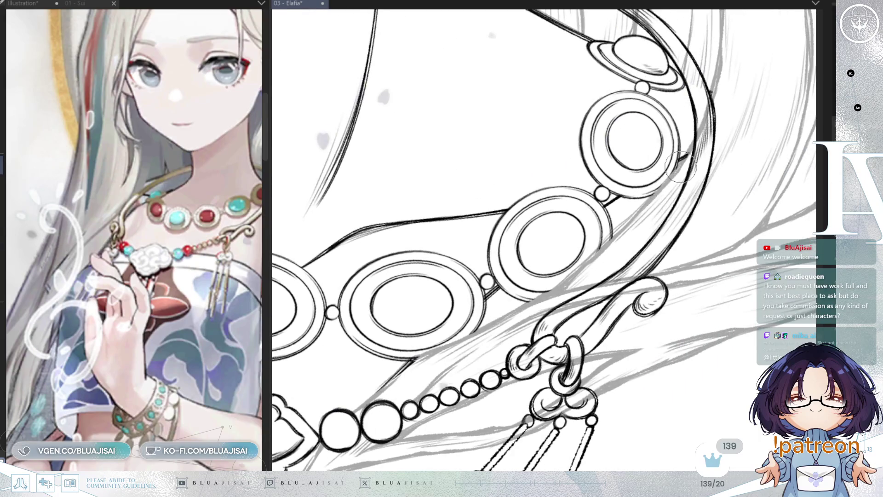
- Shift the necklace down-left to reach the hair strands beside the chain
left_click_drag(680, 166, 630, 263)
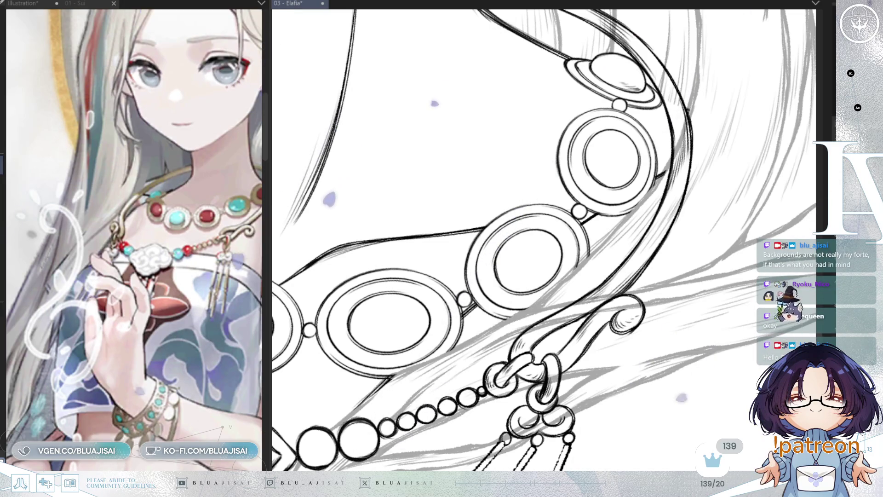
- Pan along the chain to expose its upper end and the sketched hair around it
mouse_move(607, 228)
left_mouse_down()
mouse_move(697, 158)
mouse_move(662, 136)
left_mouse_up()
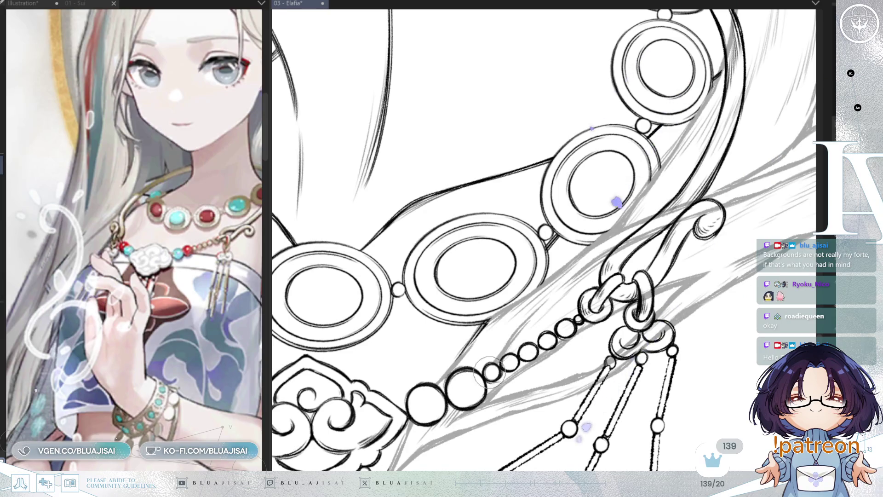
left_click_drag(490, 373, 560, 333)
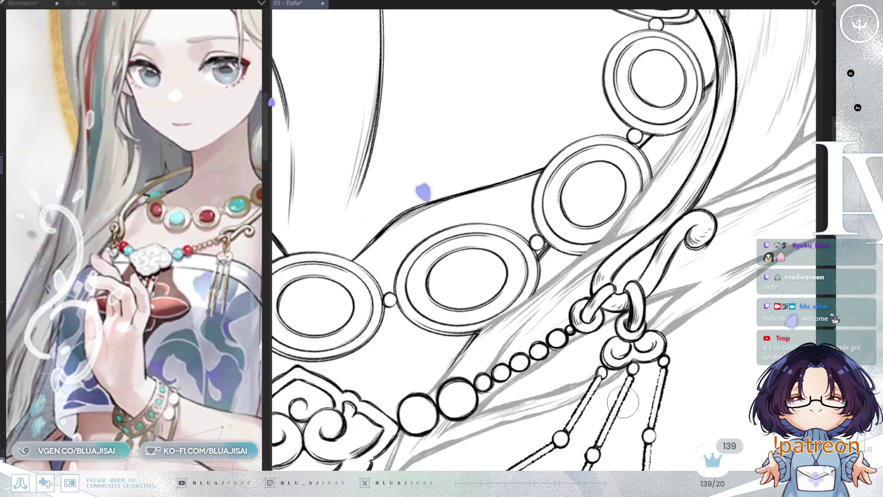
mouse_move(622, 407)
left_mouse_down()
mouse_move(697, 333)
mouse_move(605, 351)
left_mouse_up()
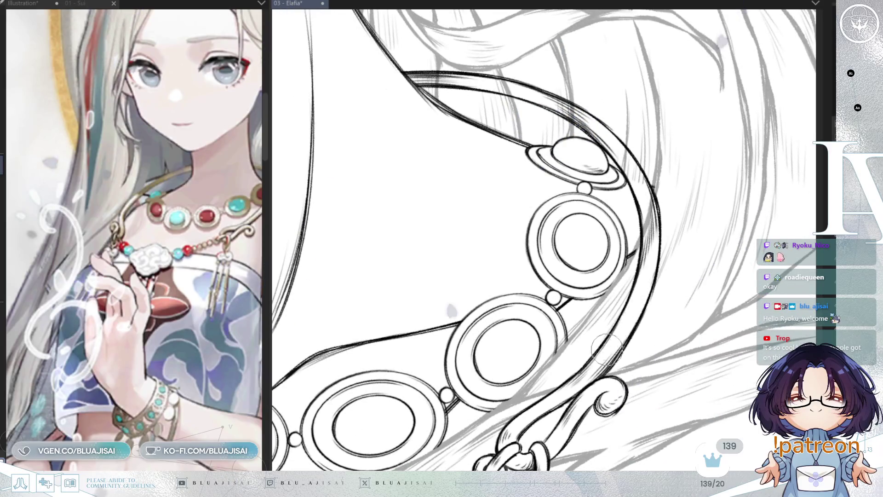
- Mirror the canvas, bring the hair above the chain into view, then zoom out to the ear and earring
key("h")
scroll(493, 231, "up", 3)
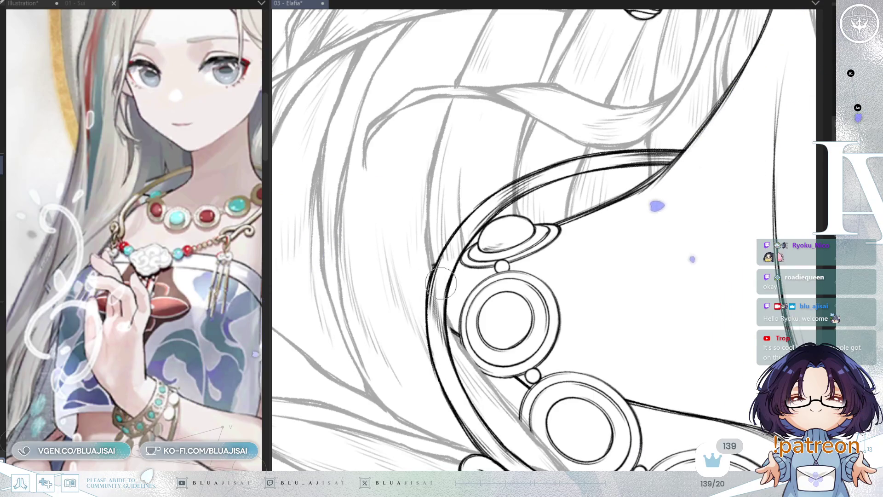
left_click_drag(459, 246, 452, 347)
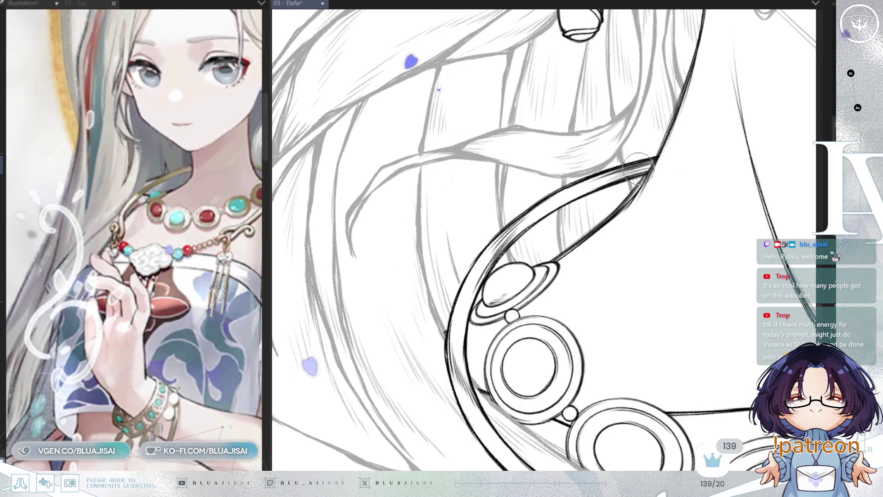
mouse_move(601, 181)
left_mouse_down()
mouse_move(651, 84)
mouse_move(664, 206)
mouse_move(624, 234)
mouse_move(664, 214)
left_mouse_up()
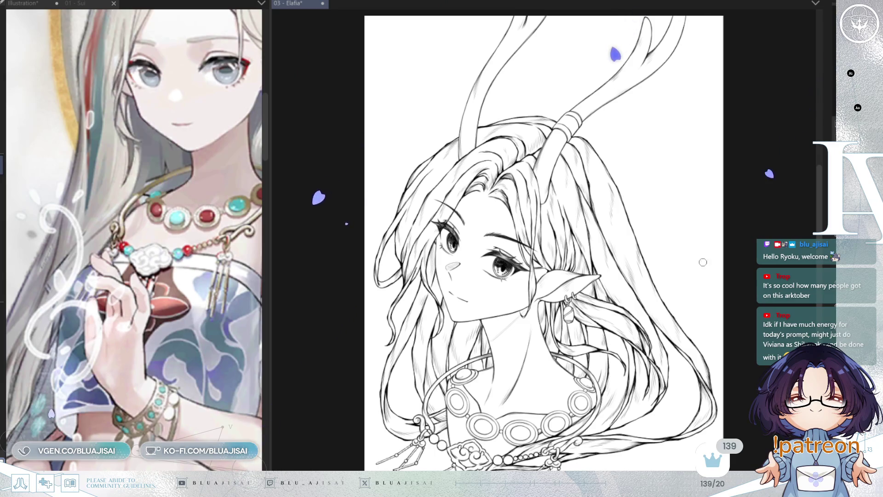
- Check the reference illustration document and return to the 03 - Elafia lineart
left_click(199, 437)
scroll(199, 436, "down", 3)
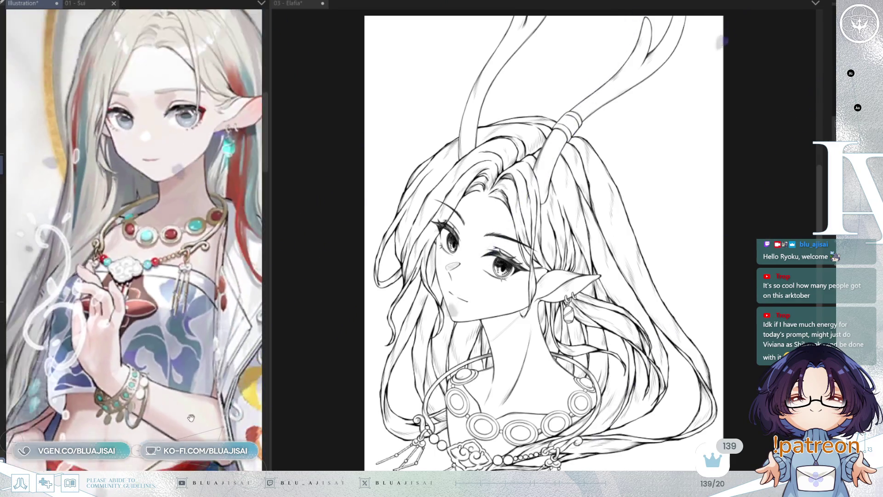
scroll(199, 436, "down", 3)
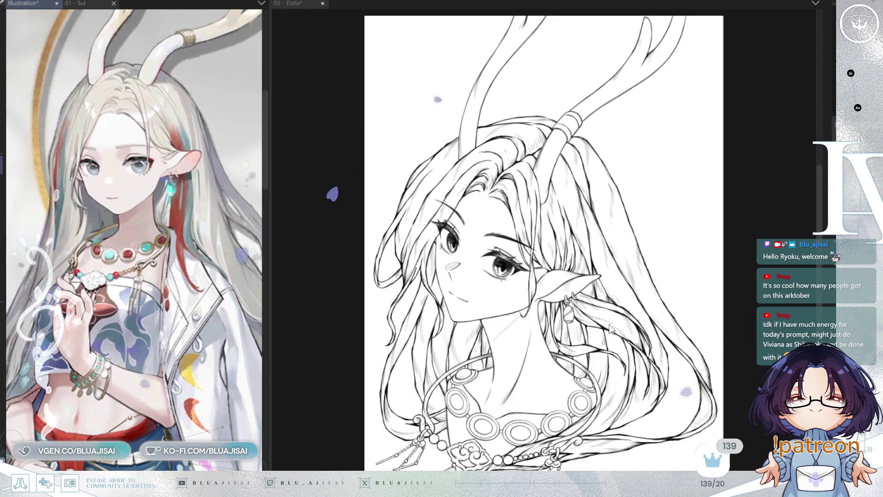
left_click(724, 308)
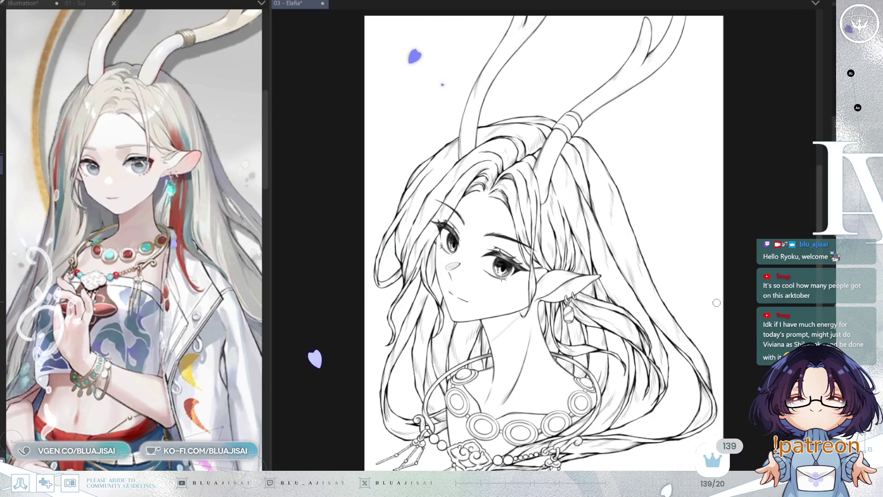
scroll(710, 306, "up", 1)
scroll(683, 323, "up", 1)
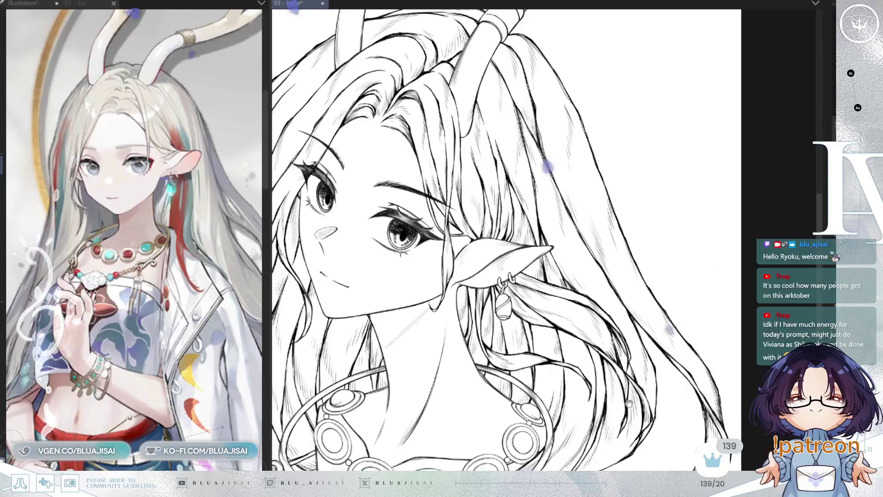
- Zoom out in steps until the whole bust with antler tips is visible
key("ctrl+minus")
key("ctrl+minus")
key("ctrl+minus")
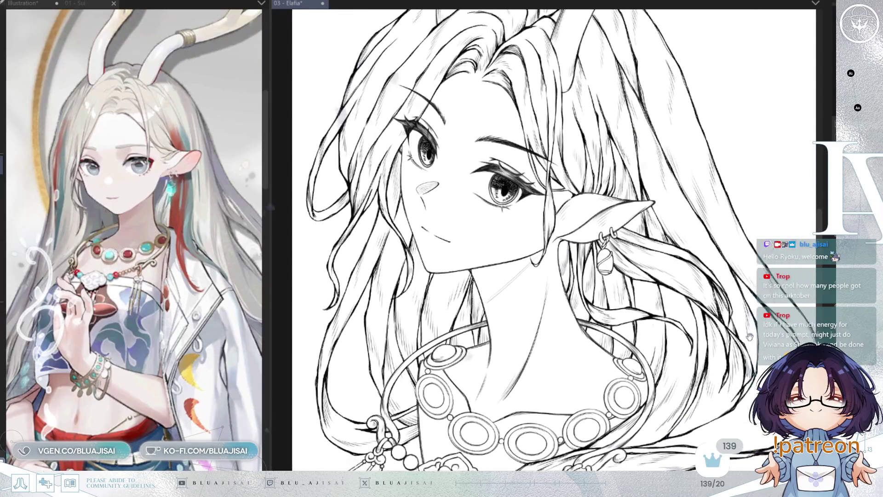
key("ctrl+minus")
key("ctrl+minus")
key("minus")
key("minus")
key("minus")
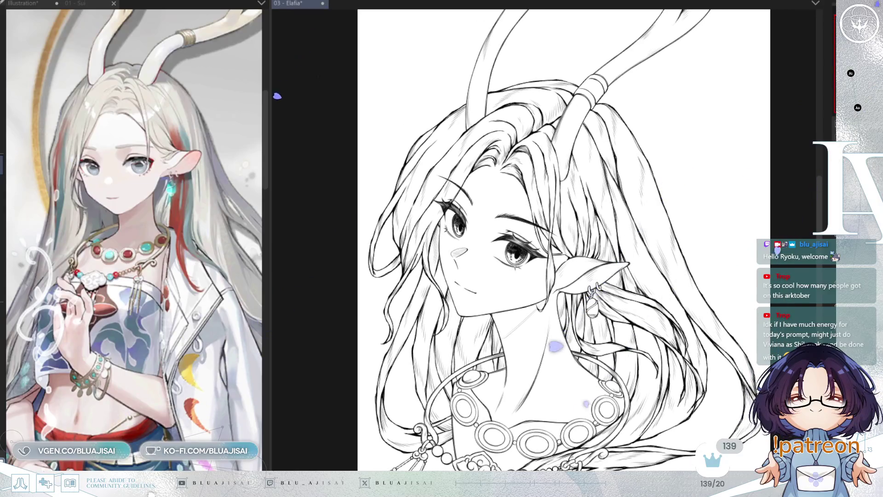
key("ctrl+minus")
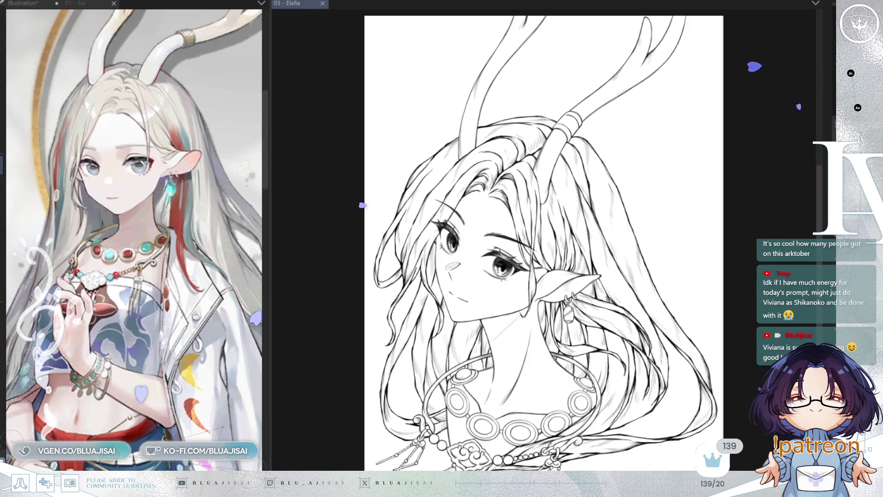
scroll(557, 312, "up", 1)
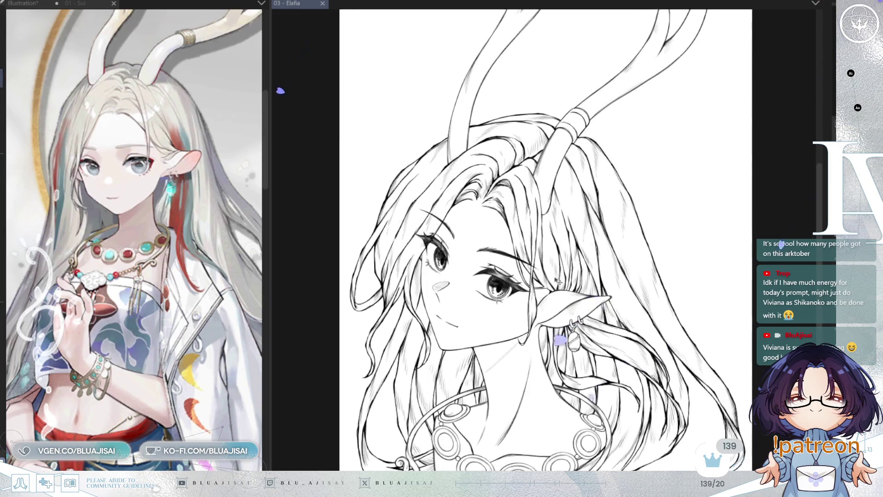
scroll(556, 312, "up", 2)
scroll(558, 337, "down", 2)
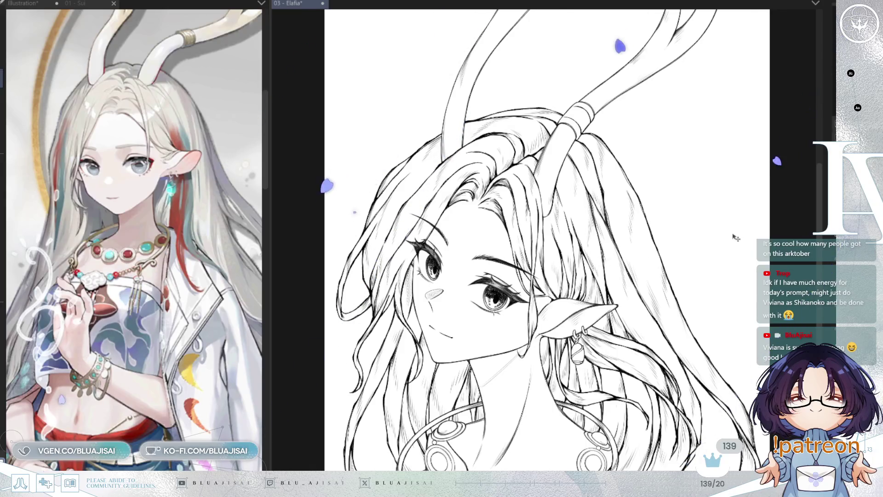
- Mirror-check proportions and tilt the canvas so the ear points up-right for drawing
key("h")
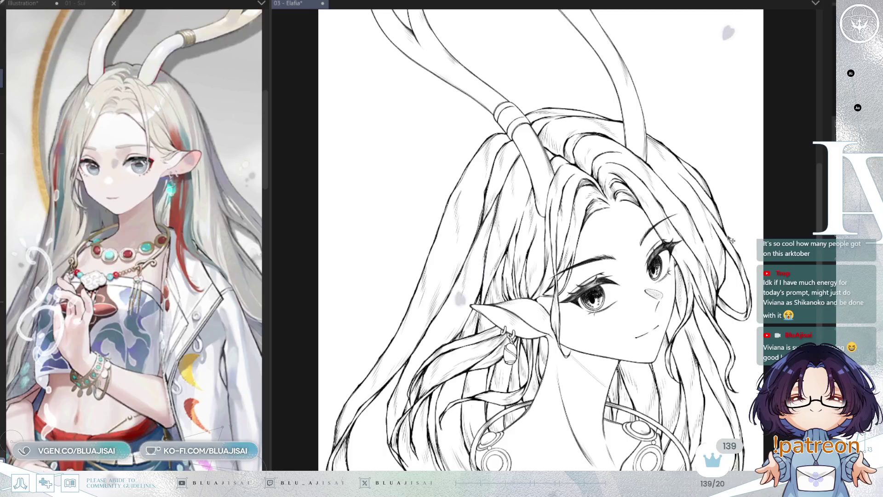
key("h")
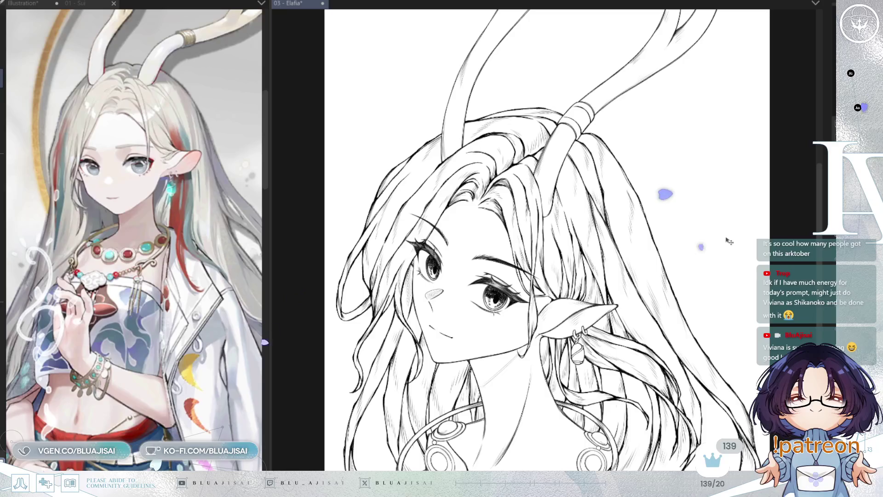
scroll(572, 310, "up", 2)
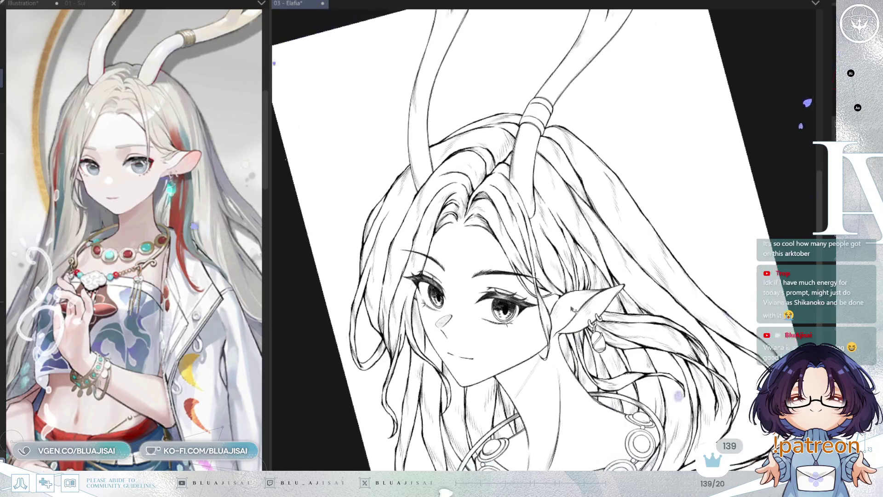
scroll(572, 311, "up", 2)
scroll(572, 310, "up", 2)
key("asciicircum")
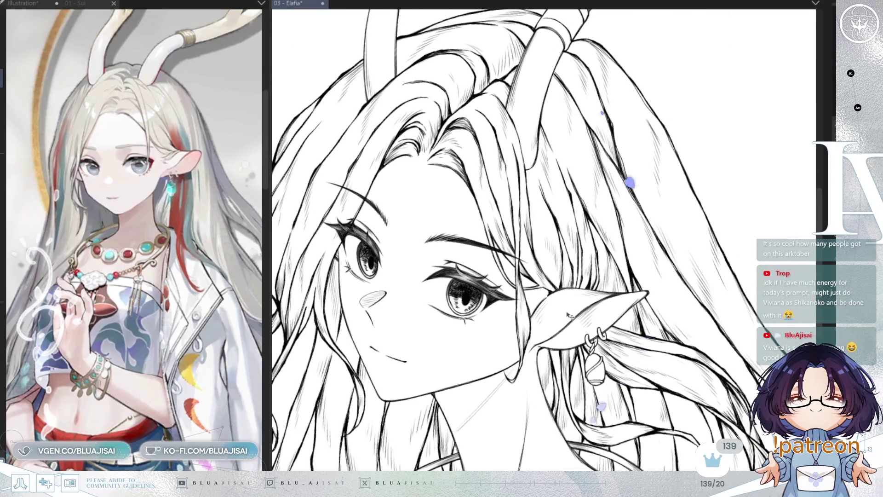
key("asciicircum")
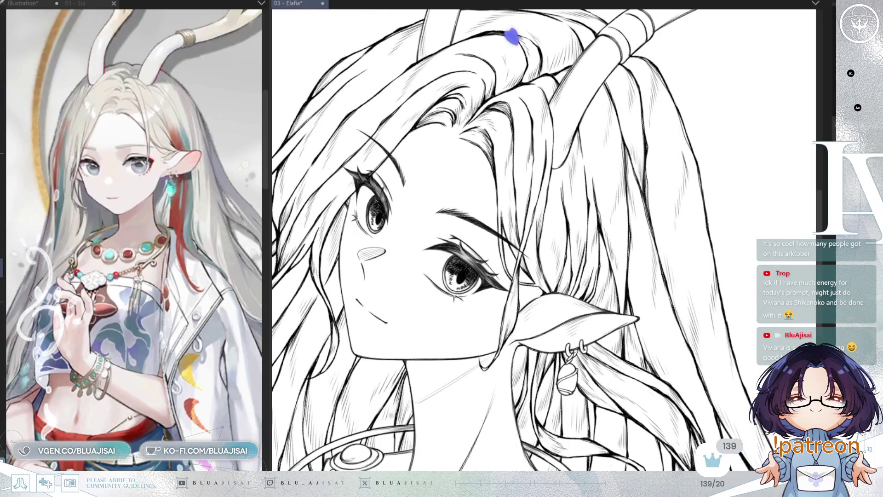
scroll(431, 180, "up", 2)
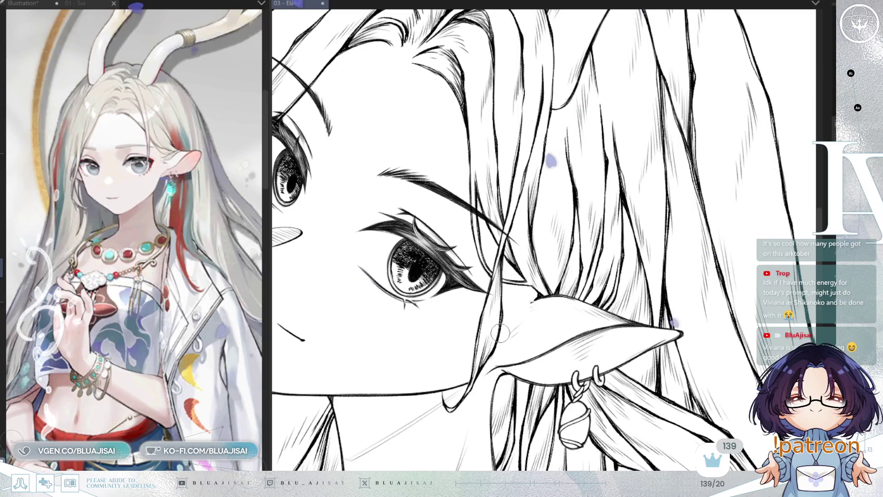
key("minus")
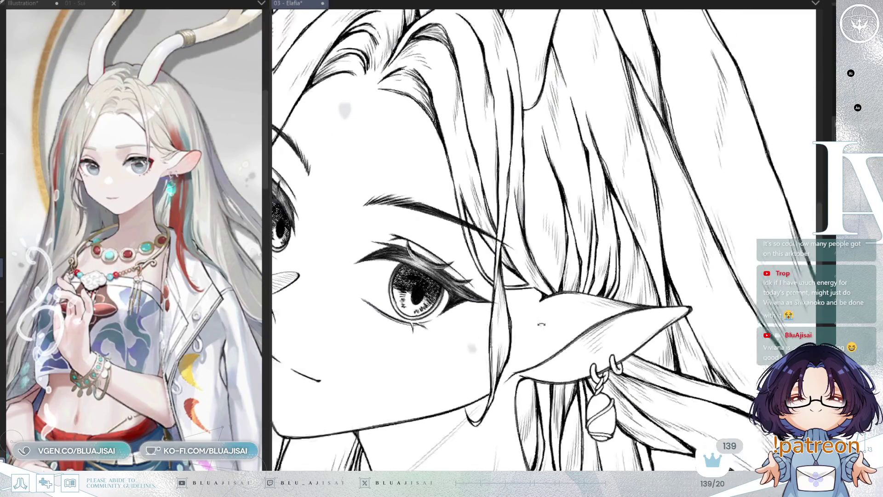
key("minus")
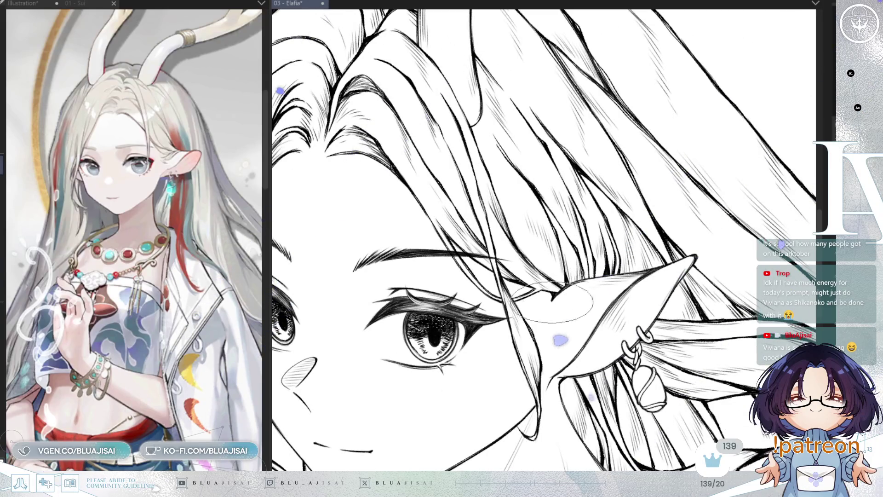
- Extend the ear's inner contour line downward, then reset the canvas upright
left_click_drag(553, 298, 541, 317)
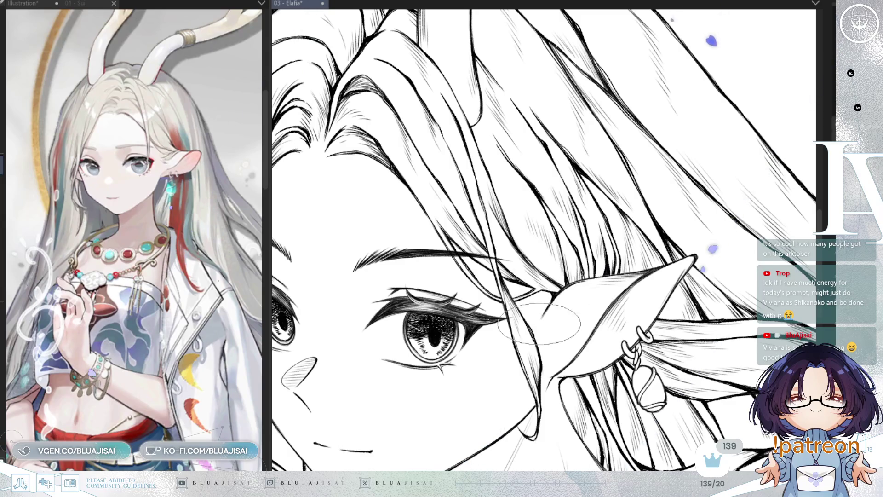
left_click_drag(545, 331, 661, 252)
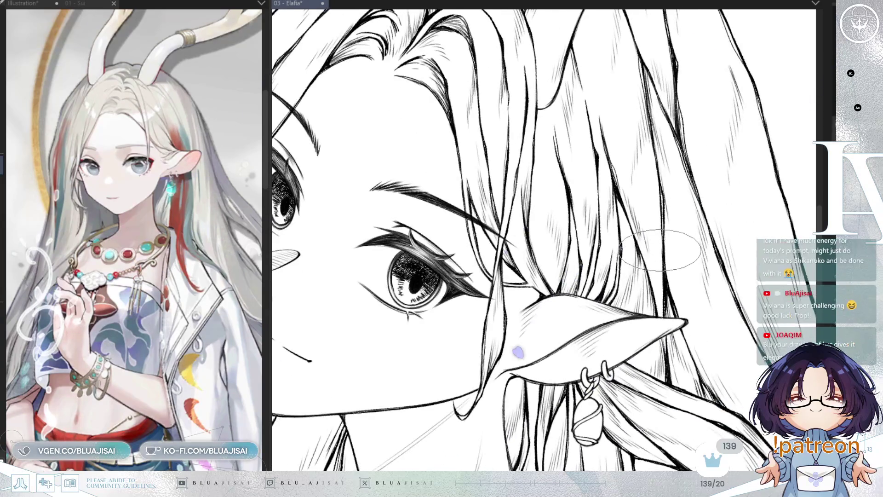
scroll(661, 248, "down", 2)
scroll(566, 280, "up", 2)
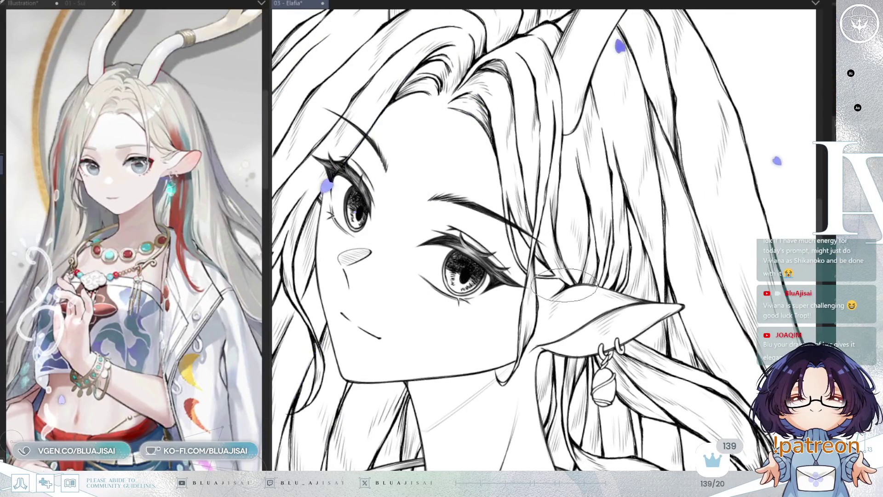
scroll(564, 285, "down", 3)
scroll(565, 285, "down", 1)
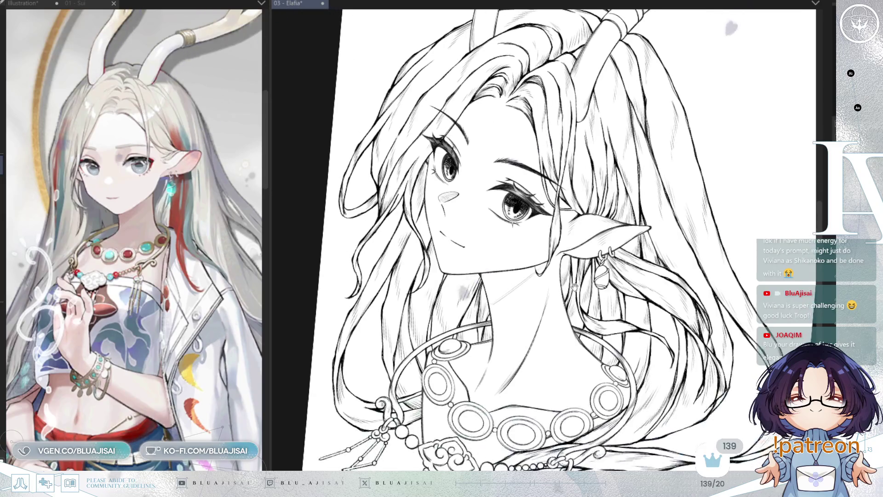
scroll(564, 285, "down", 2)
scroll(671, 243, "up", 1)
key("ctrl+0")
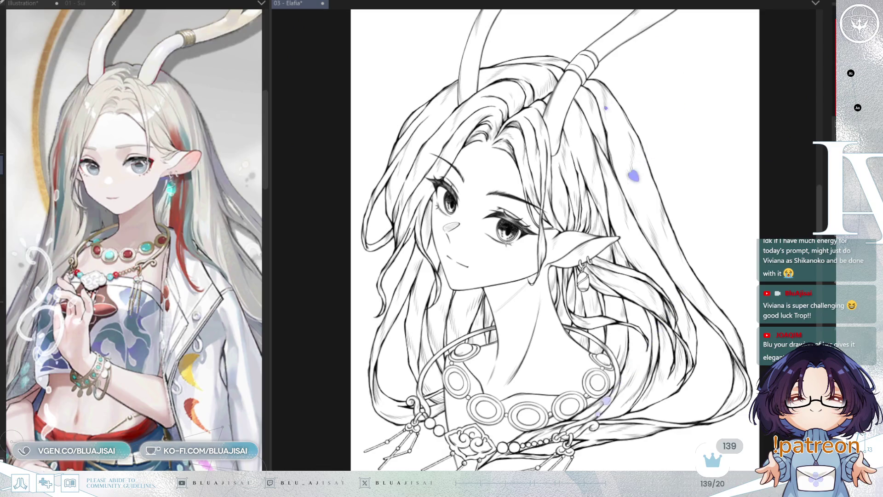
scroll(533, 276, "up", 2)
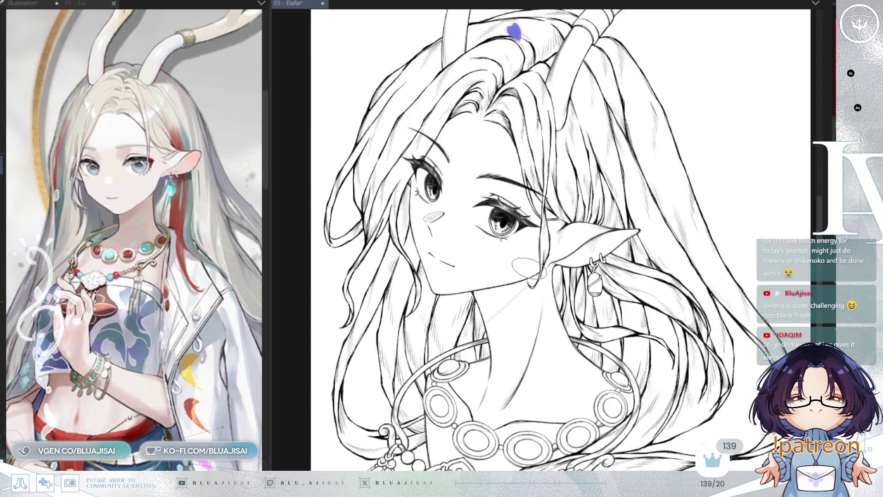
scroll(533, 275, "up", 1)
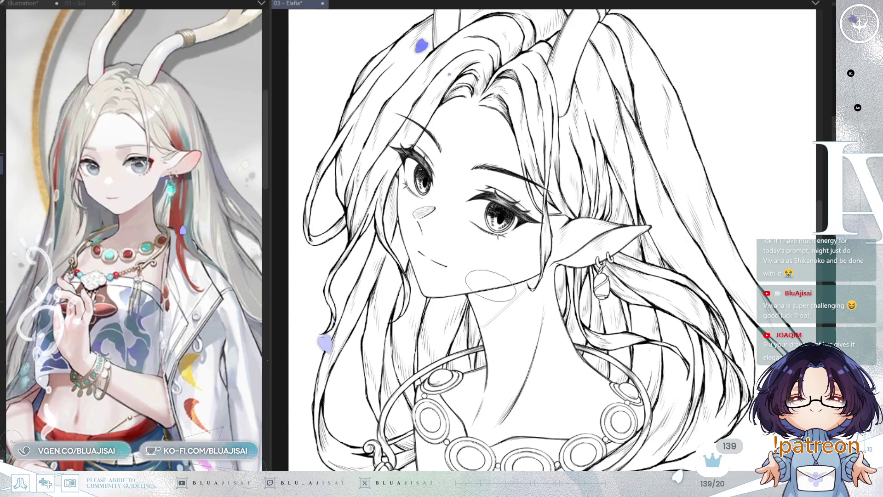
- Hatch the neck shadow below the ear, undoing the too-dark strokes and rebuilding denser hatching under the chin
mouse_move(538, 252)
left_mouse_down()
mouse_move(483, 290)
mouse_move(448, 342)
left_mouse_up()
mouse_move(534, 269)
left_mouse_down()
mouse_move(448, 345)
mouse_move(441, 338)
mouse_move(428, 352)
left_mouse_up()
key("ctrl+z")
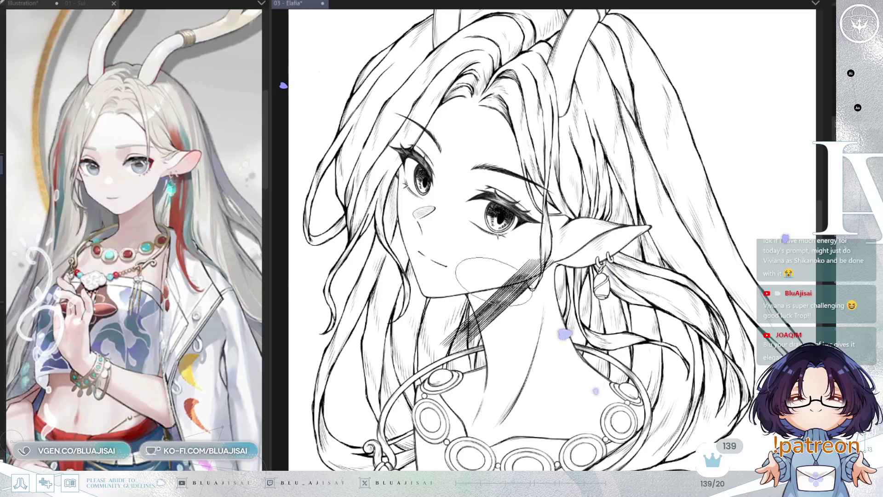
key("ctrl+z")
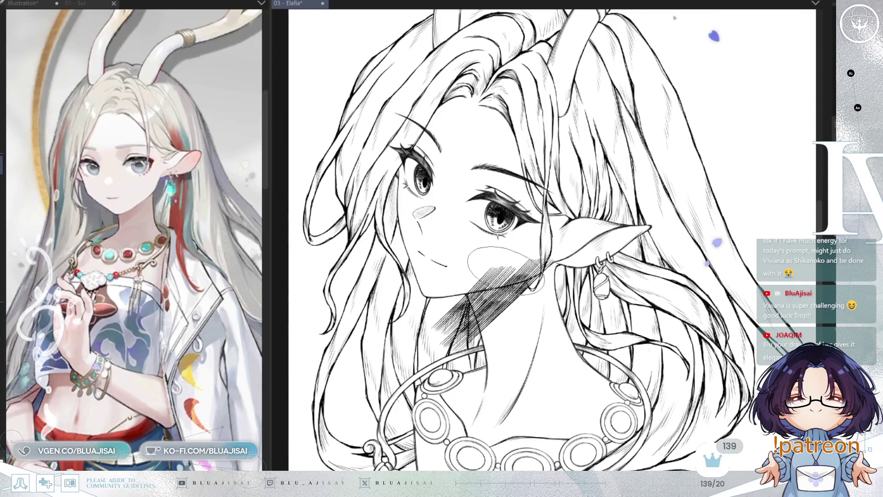
left_click_drag(505, 268, 441, 338)
mouse_move(507, 298)
left_mouse_down()
mouse_move(502, 319)
mouse_move(438, 390)
left_mouse_up()
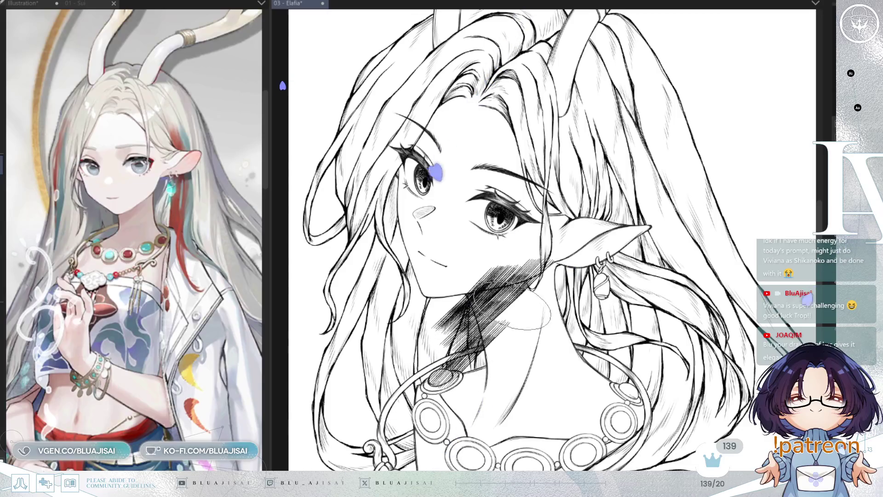
scroll(508, 310, "up", 2)
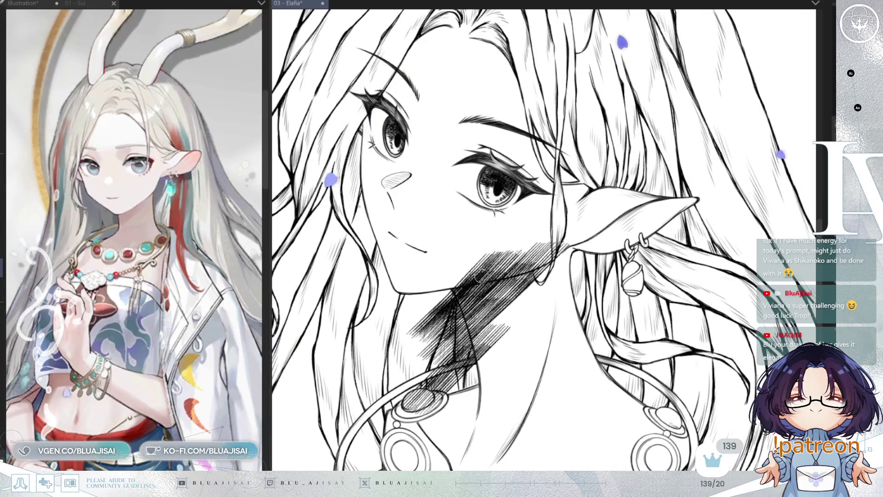
- Erase stray hatching from the jawline, neck, shoulder and oval gem, checking with a mirrored view
mouse_move(460, 277)
left_mouse_down()
mouse_move(448, 309)
mouse_move(573, 252)
mouse_move(586, 230)
mouse_move(545, 256)
left_mouse_up()
mouse_move(587, 214)
left_mouse_down()
mouse_move(473, 291)
mouse_move(514, 245)
mouse_move(484, 238)
left_mouse_up()
key("h")
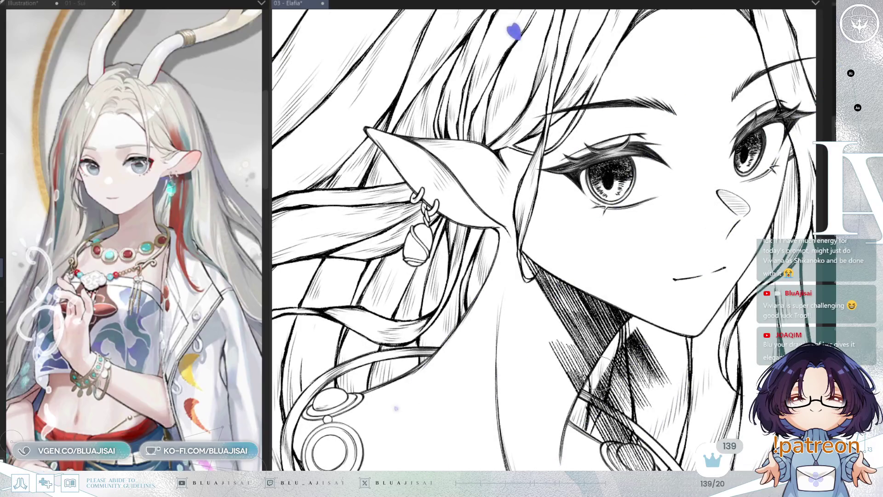
left_click_drag(602, 370, 621, 414)
mouse_move(580, 345)
left_mouse_down()
mouse_move(648, 428)
mouse_move(659, 359)
left_mouse_up()
mouse_move(621, 463)
left_mouse_down()
mouse_move(642, 334)
mouse_move(627, 283)
left_mouse_up()
mouse_move(613, 427)
left_mouse_down()
mouse_move(594, 436)
mouse_move(649, 445)
left_mouse_up()
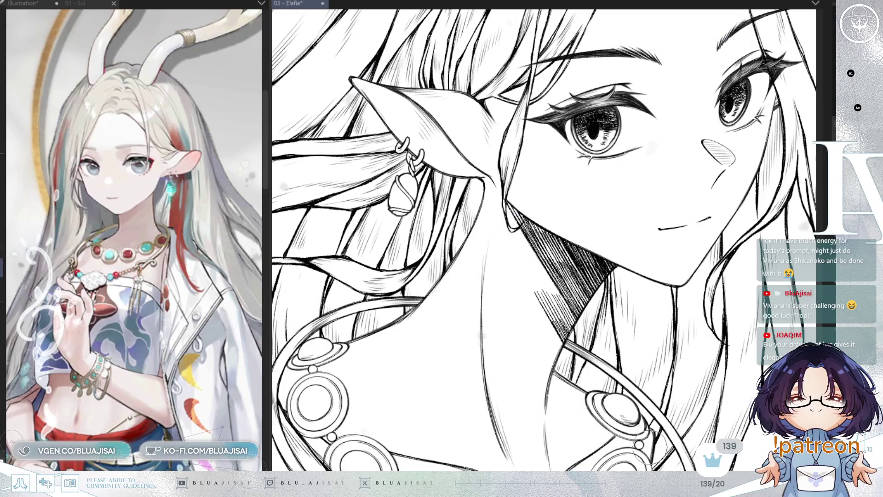
scroll(545, 241, "down", 3)
left_click_drag(545, 242, 580, 207)
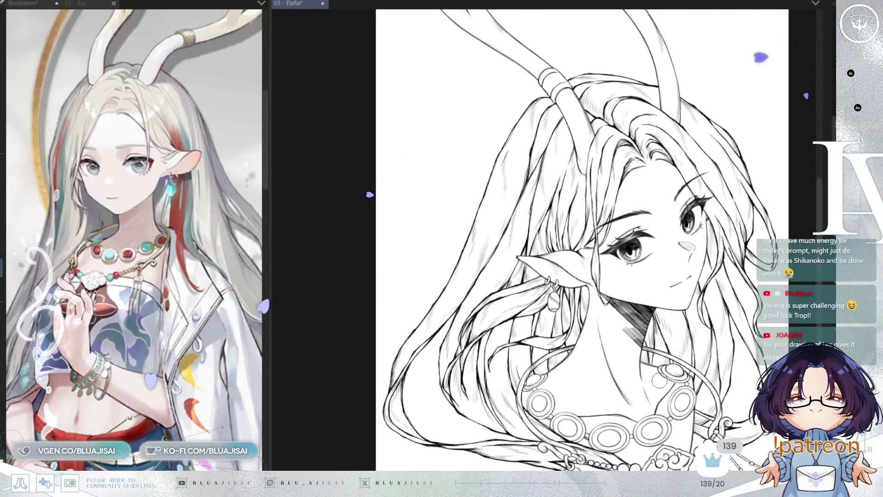
scroll(525, 242, "up", 1)
scroll(524, 241, "up", 1)
scroll(524, 242, "up", 1)
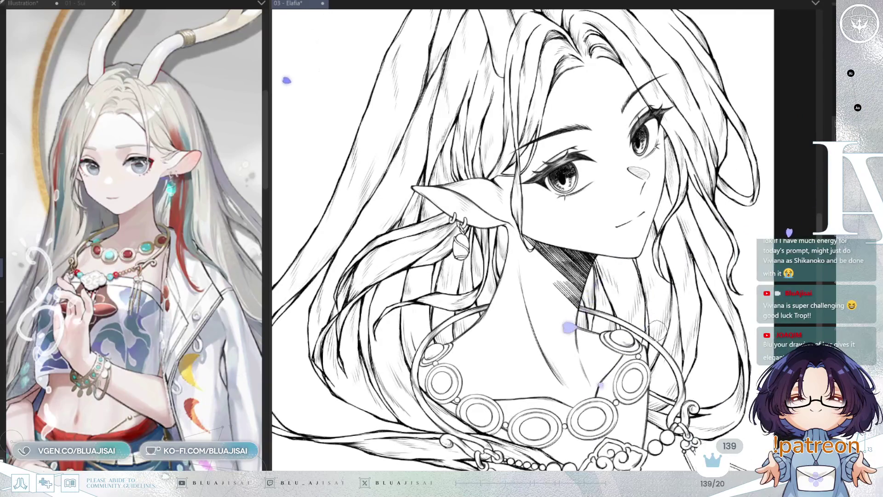
- Darken the chin shadow and continue it as vertical hatching down the neck, redoing one overdone pass
left_click_drag(568, 326, 561, 290)
left_click_drag(545, 259, 564, 316)
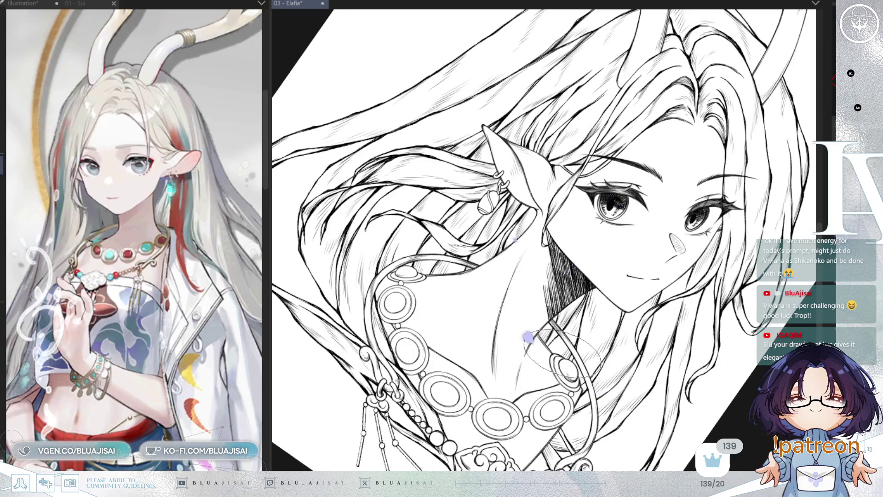
scroll(460, 317, "up", 1)
scroll(517, 26, "up", 1)
scroll(483, 92, "down", 1)
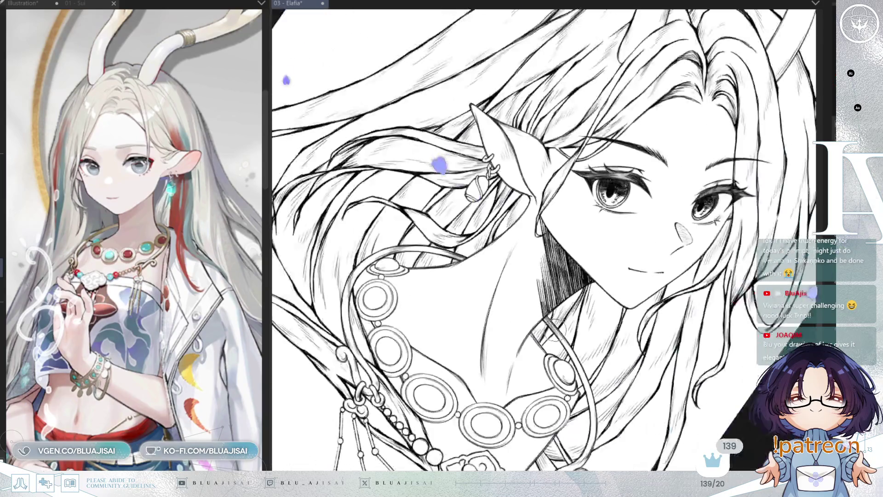
scroll(554, 326, "down", 2)
mouse_move(554, 326)
left_mouse_down()
mouse_move(602, 297)
mouse_move(587, 328)
left_mouse_up()
scroll(602, 297, "up", 1)
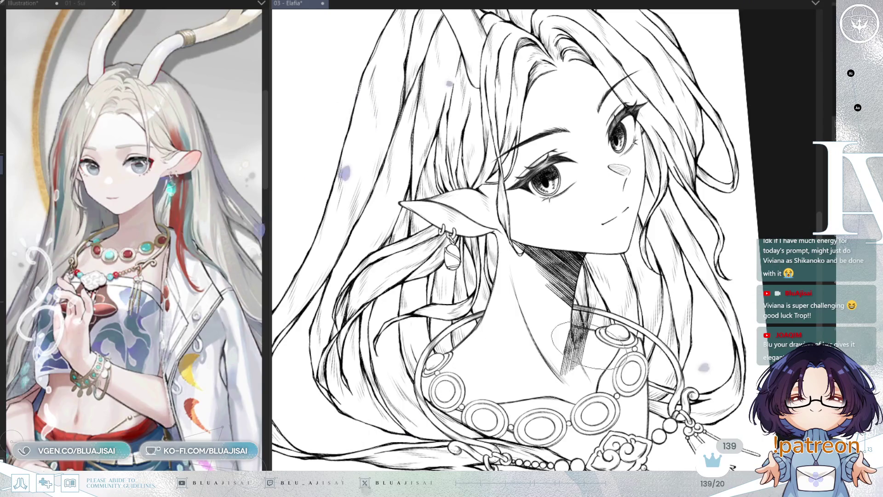
mouse_move(599, 317)
left_mouse_down()
mouse_move(594, 362)
mouse_move(602, 367)
left_mouse_up()
key("ctrl+z")
key("ctrl+z")
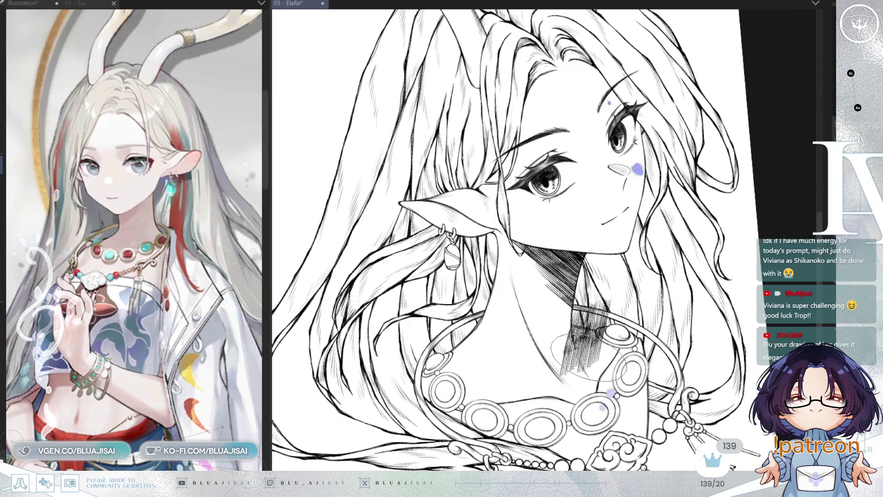
mouse_move(611, 304)
left_mouse_down()
mouse_move(607, 345)
mouse_move(615, 347)
left_mouse_up()
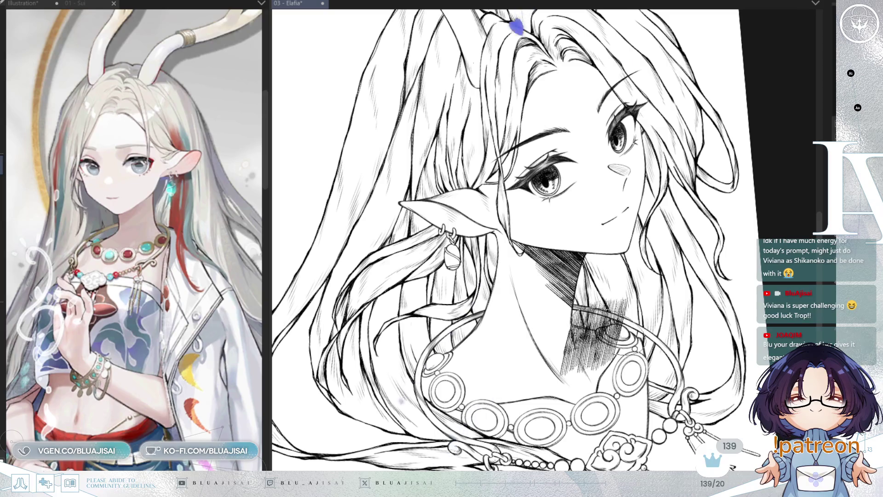
- Hatch over the hair and necklace ring, then undo the overdone ring hatching
left_click_drag(500, 304, 403, 428)
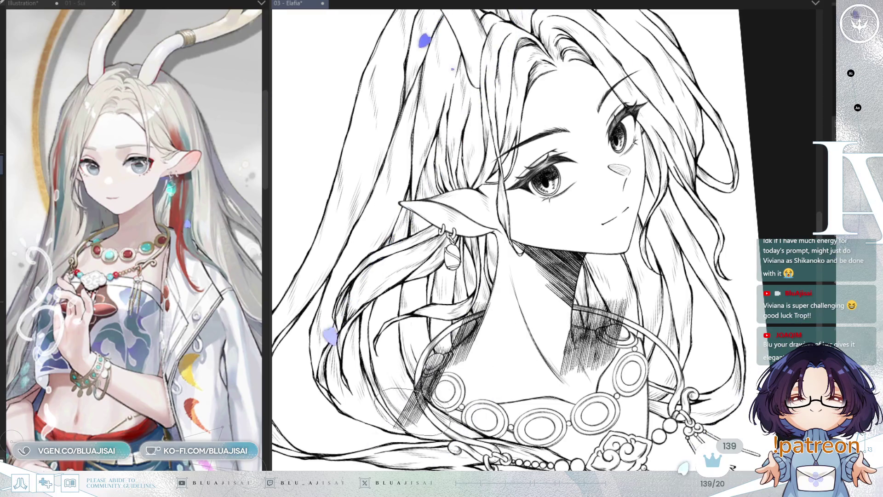
left_click_drag(462, 360, 414, 428)
left_click_drag(469, 356, 429, 414)
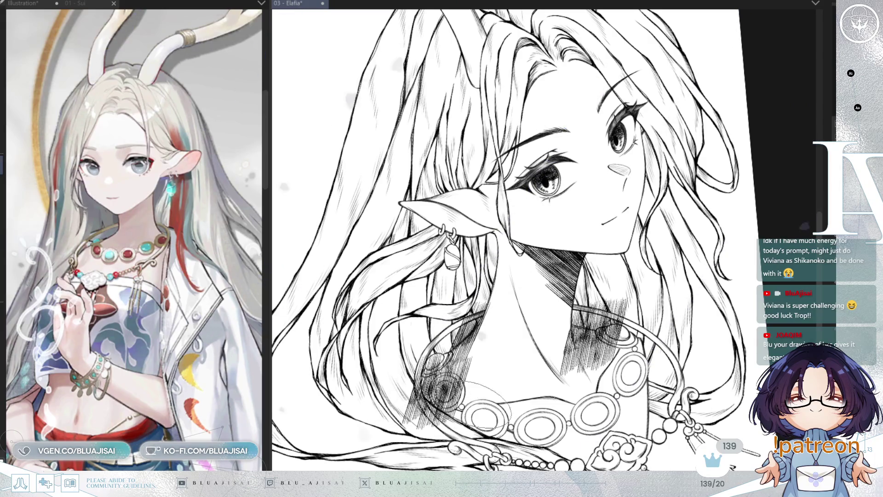
key("ctrl+z")
key("ctrl+z")
key("ctrl+z")
key("ctrl+z")
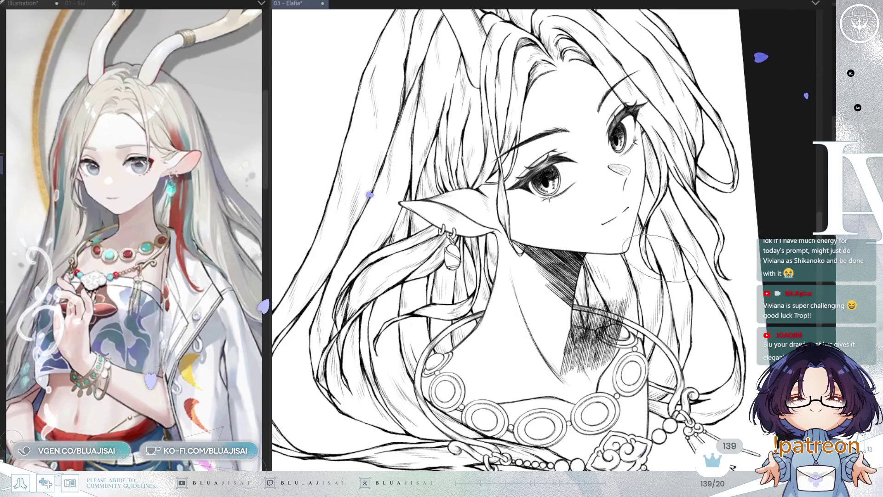
- Undo stray strokes beside the neck shadow and redraw the ring's top edge in a mirrored, rotated view
key("h")
scroll(545, 328, "up", 2)
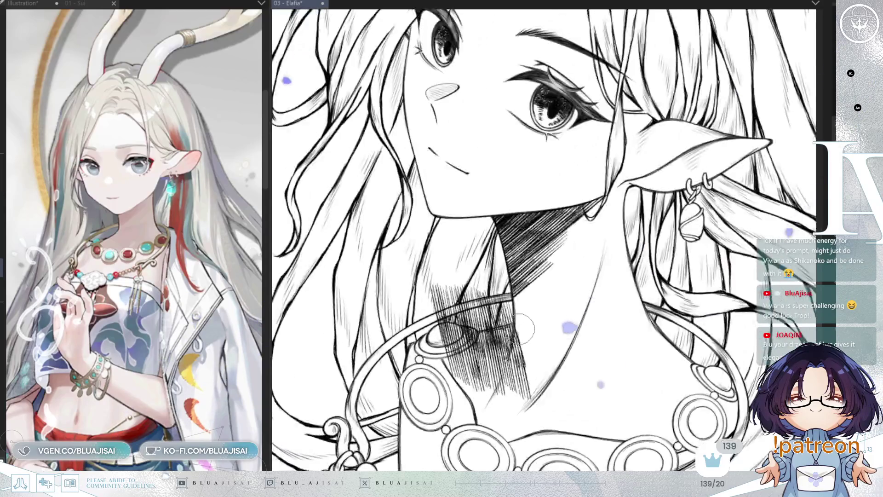
scroll(514, 330, "up", 1)
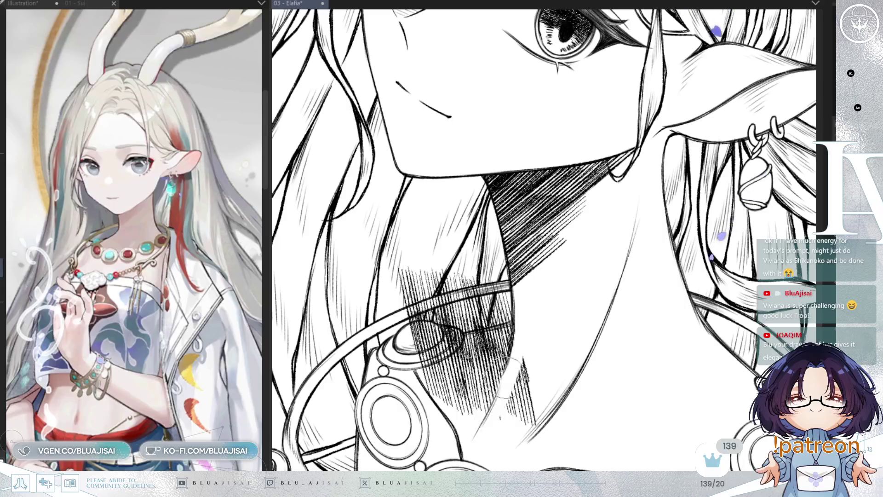
key("ctrl+z")
scroll(525, 359, "down", 1)
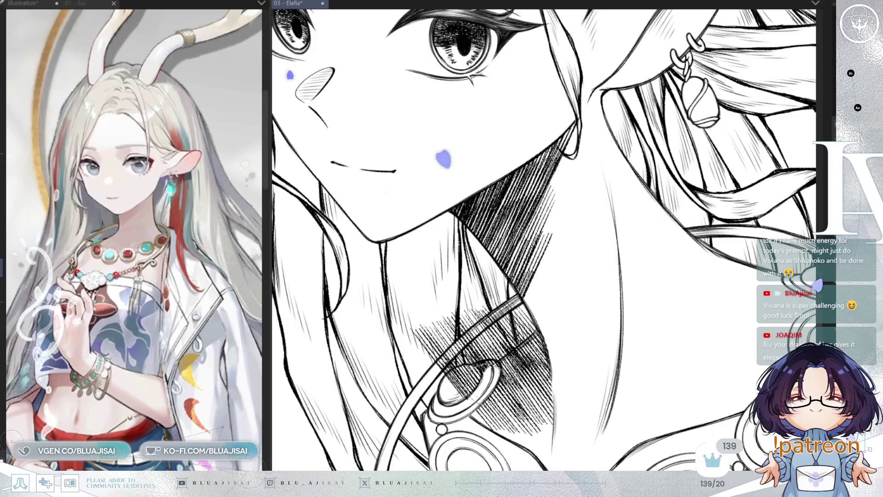
mouse_move(476, 360)
left_mouse_down()
mouse_move(516, 342)
mouse_move(405, 350)
left_mouse_up()
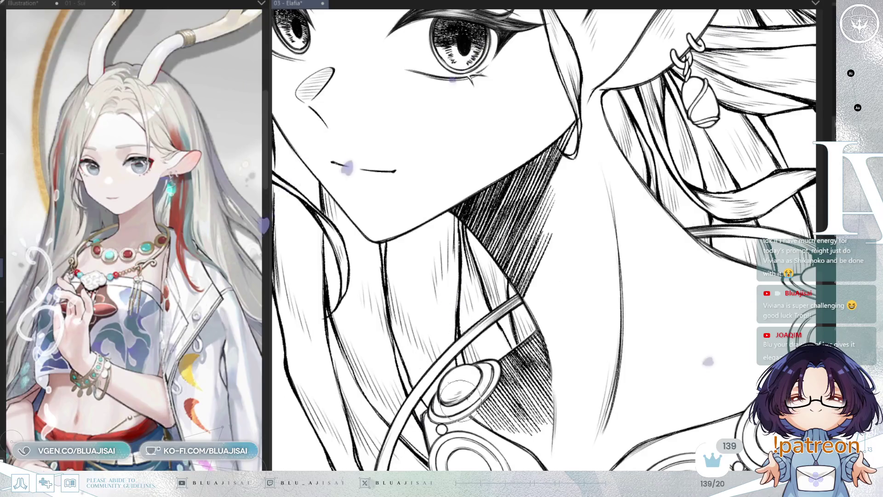
key("asciicircum")
scroll(570, 300, "down", 1)
scroll(571, 299, "down", 1)
scroll(570, 299, "down", 1)
scroll(624, 252, "down", 1)
left_click_drag(576, 322, 461, 474)
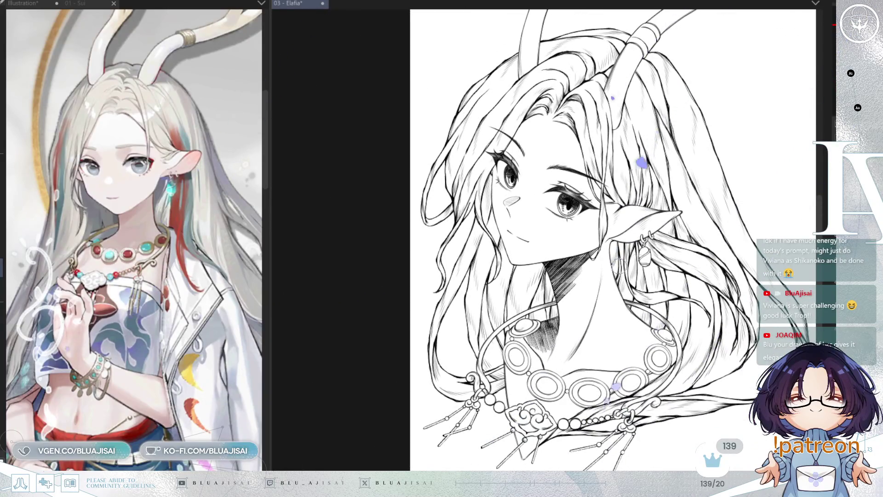
scroll(542, 317, "up", 2)
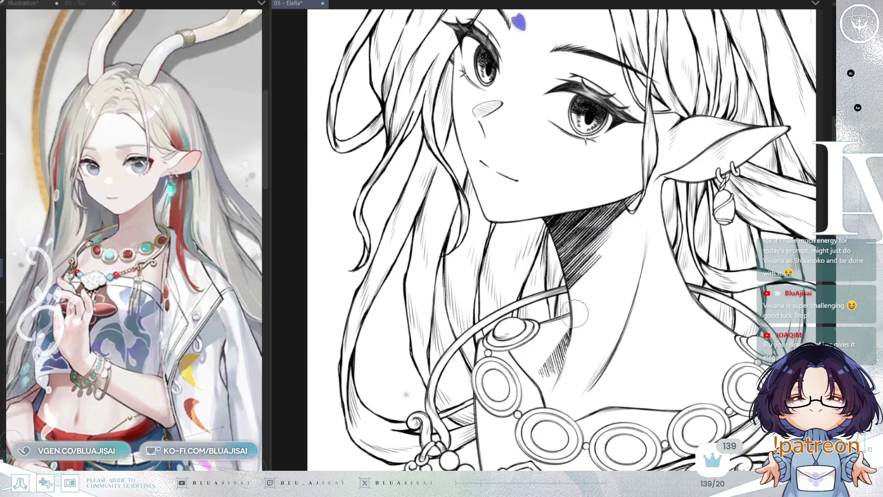
- Build dense diagonal hatching on the neck around the pendant top and below the necklace, then mirror-check it
mouse_move(580, 311)
left_mouse_down()
mouse_move(500, 359)
mouse_move(511, 383)
left_mouse_up()
mouse_move(614, 324)
left_mouse_down()
mouse_move(483, 407)
mouse_move(531, 414)
left_mouse_up()
left_click_drag(622, 345, 545, 393)
scroll(586, 352, "up", 2)
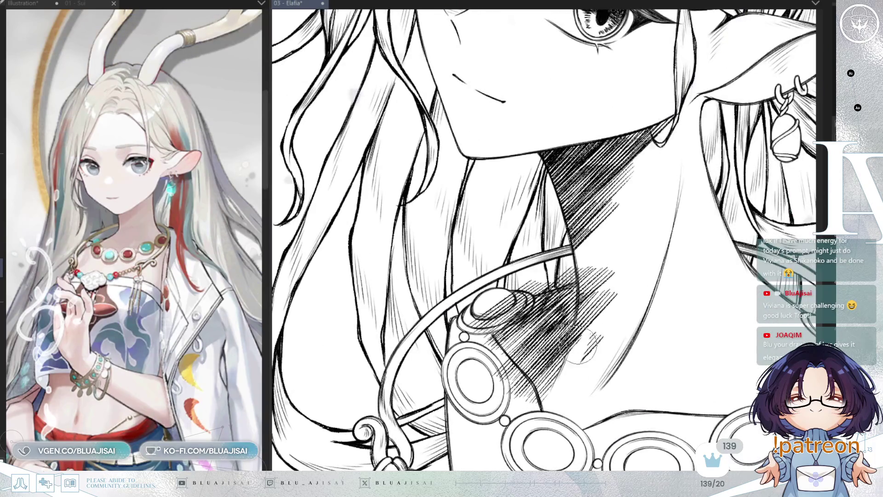
left_click_drag(572, 289, 552, 278)
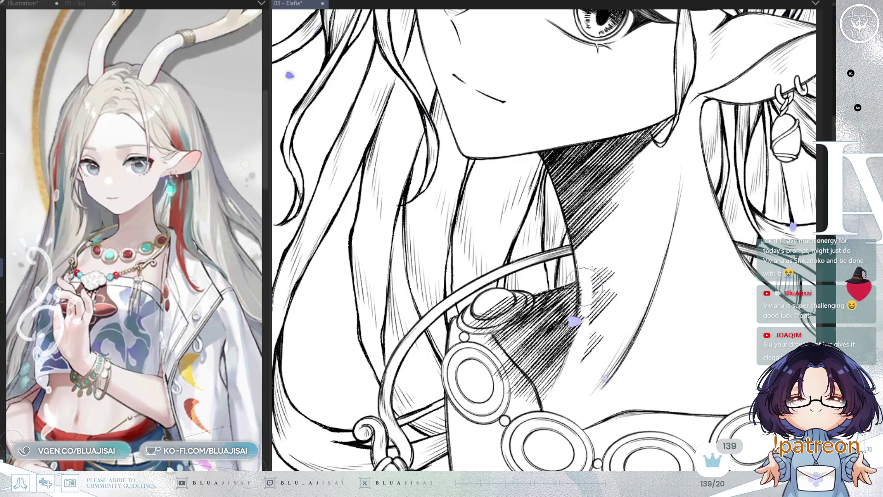
left_click_drag(610, 290, 590, 356)
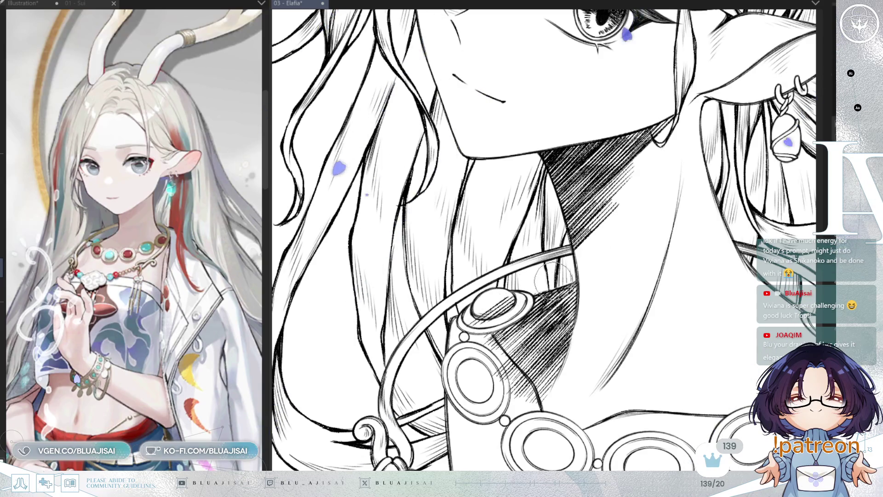
key("h")
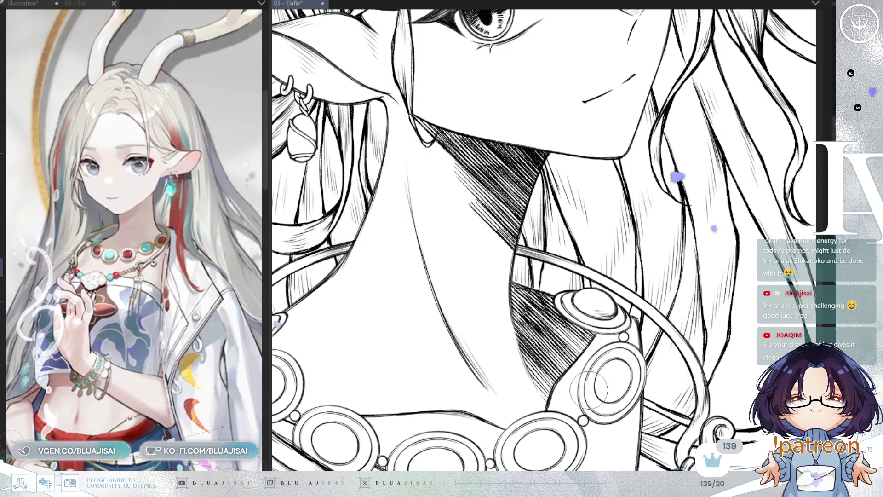
scroll(604, 337, "down", 2)
scroll(643, 310, "down", 2)
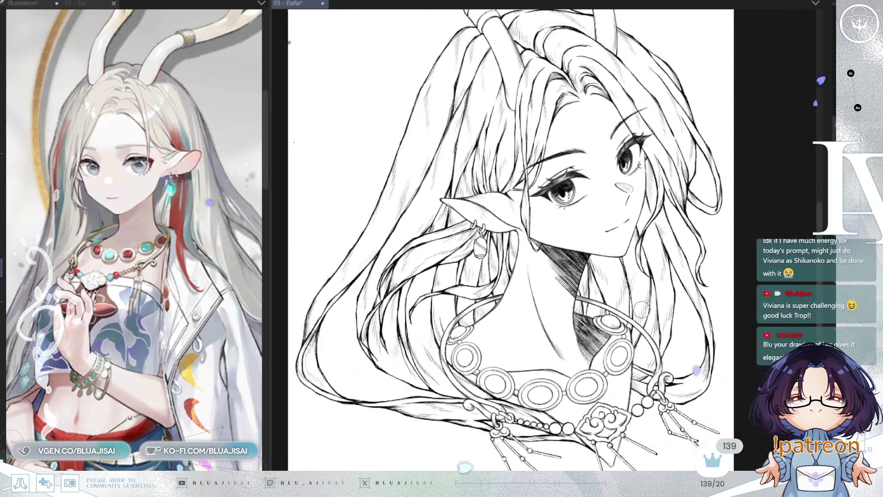
key("h")
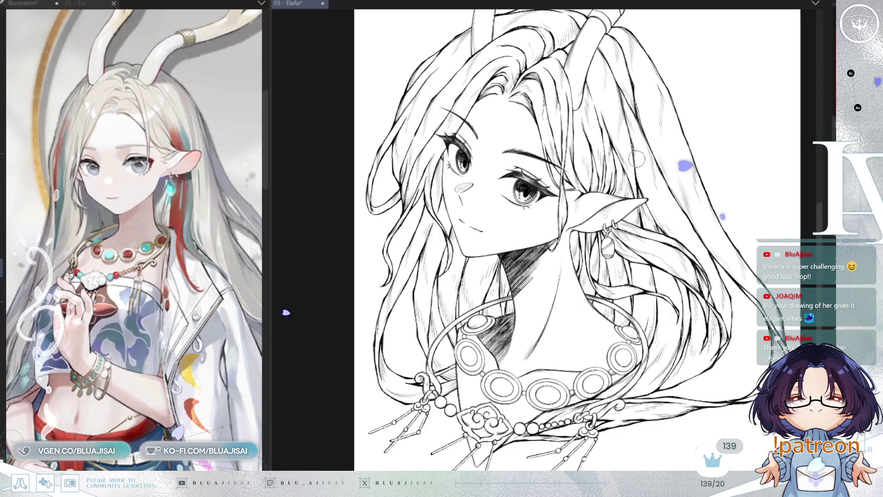
scroll(618, 171, "up", 2)
- Hatch the elf ear diagonally, reworking the strokes into finer, lighter lines toward the tip
left_click_drag(614, 205, 642, 193)
mouse_move(580, 221)
left_mouse_down()
mouse_move(628, 190)
mouse_move(582, 229)
left_mouse_up()
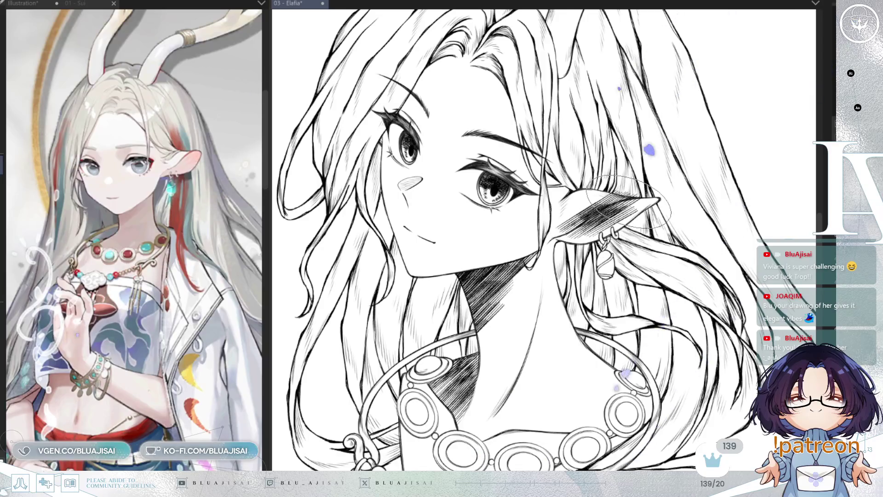
scroll(621, 200, "up", 1)
scroll(533, 239, "up", 1)
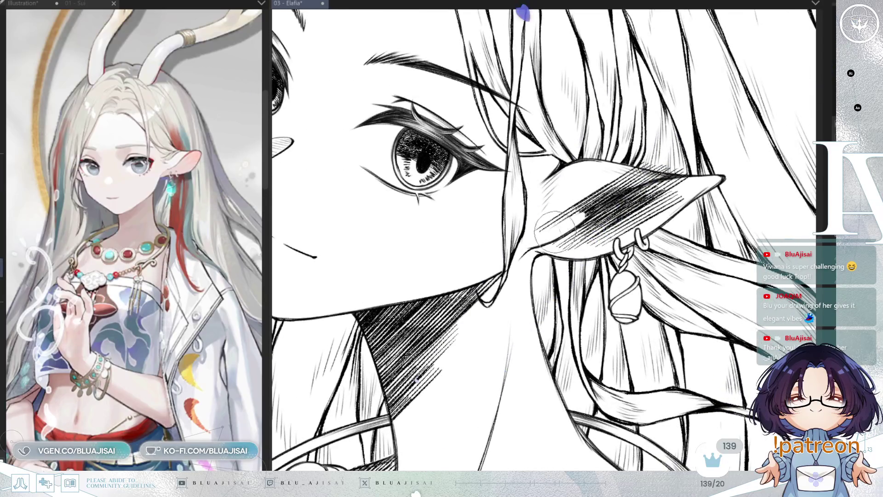
left_click_drag(559, 225, 649, 183)
left_click_drag(583, 210, 631, 166)
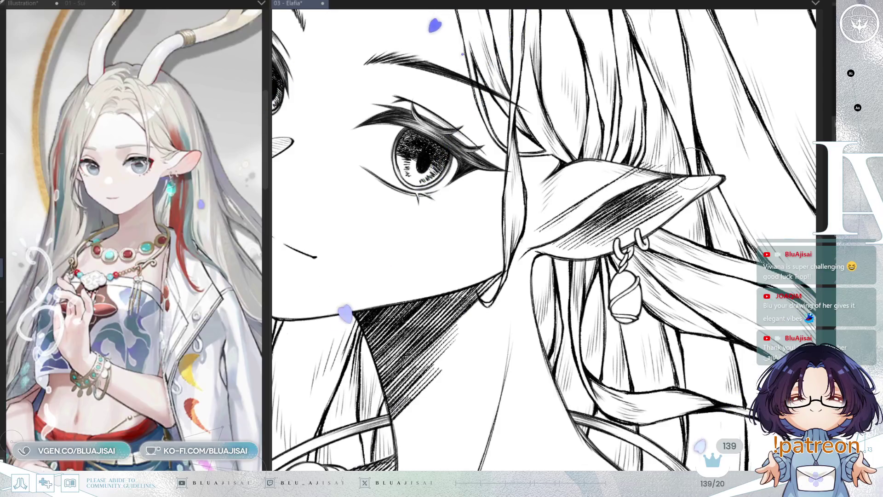
scroll(732, 133, "down", 1)
scroll(731, 132, "down", 1)
scroll(638, 180, "up", 2)
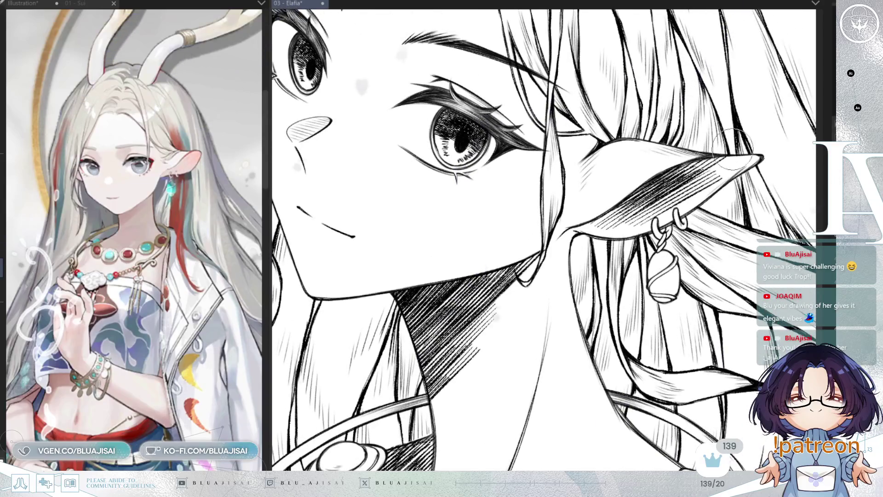
scroll(734, 145, "down", 1)
scroll(748, 166, "down", 1)
- Shift the view and add dark hatching over the hair near the necklace
left_click_drag(690, 206, 590, 217)
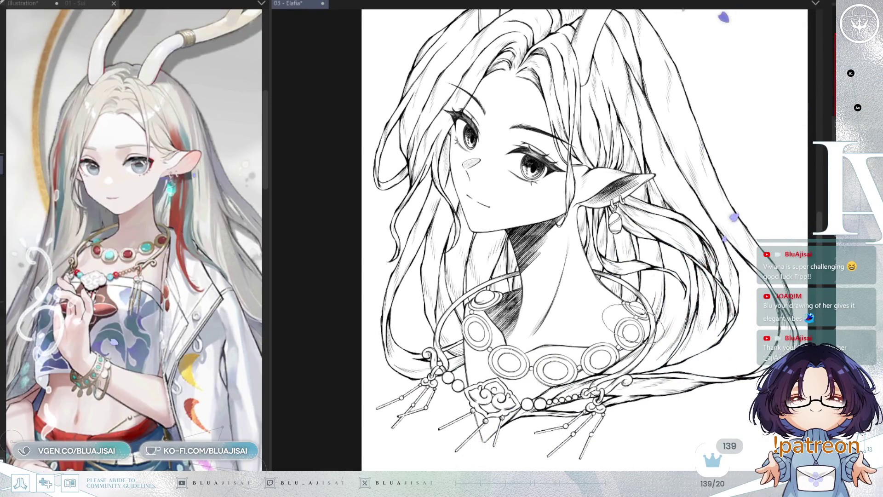
left_click_drag(670, 315, 604, 334)
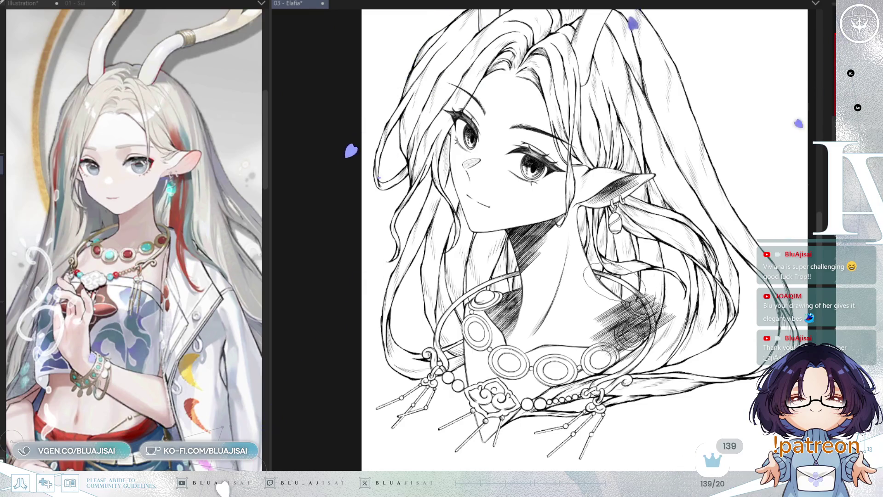
- Deepen the hair hatching beside the necklace, then erase stray hatching around the hair strand ring
left_click_drag(603, 280, 597, 295)
mouse_move(627, 331)
left_mouse_down()
mouse_move(607, 351)
mouse_move(624, 359)
left_mouse_up()
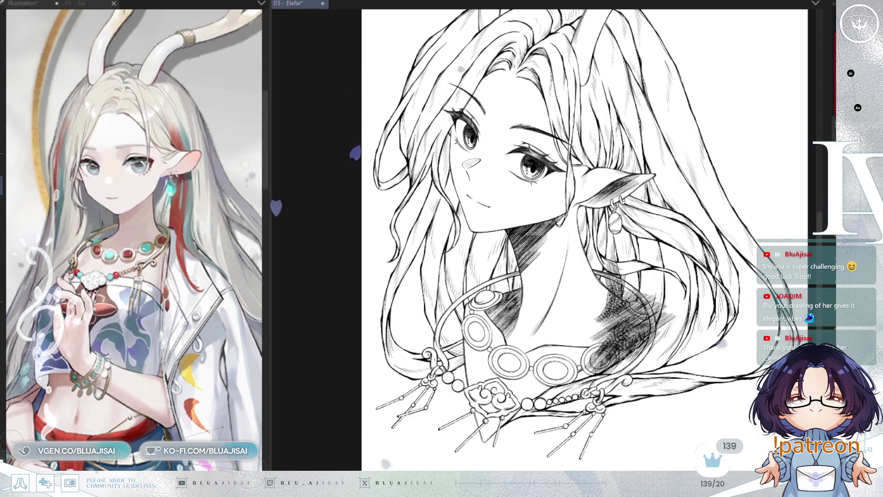
scroll(640, 332, "up", 2)
scroll(640, 331, "up", 1)
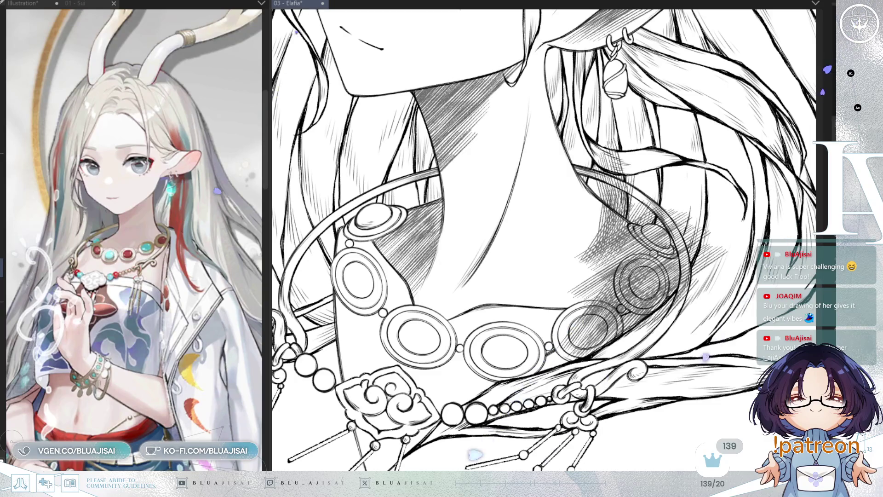
scroll(721, 276, "up", 1)
left_click_drag(652, 143, 547, 308)
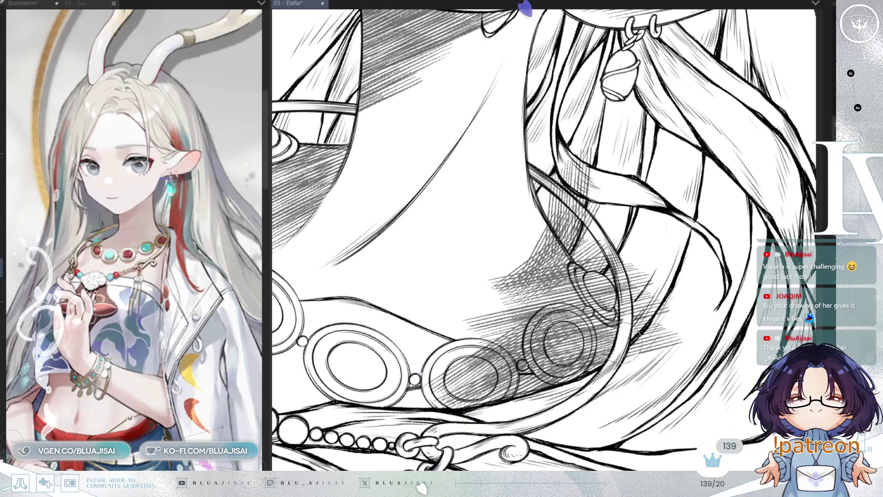
mouse_move(664, 338)
left_mouse_down()
mouse_move(572, 242)
mouse_move(608, 159)
left_mouse_up()
left_click_drag(604, 259, 644, 176)
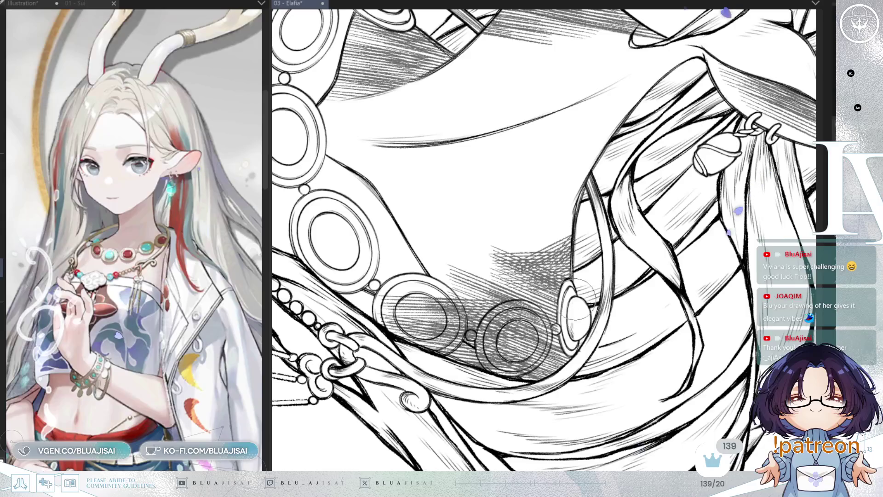
scroll(576, 306, "up", 2)
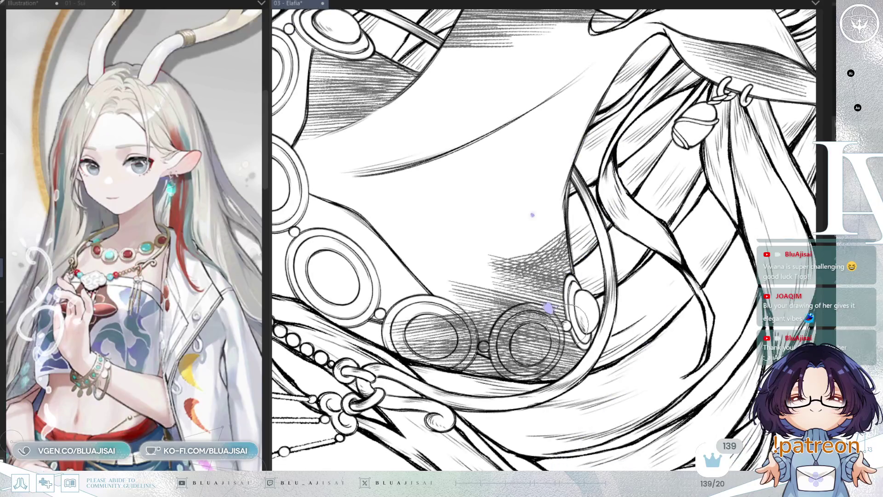
- Erase the hatching inside the middle necklace ring so it reads cleanly white
left_click_drag(548, 307, 455, 140)
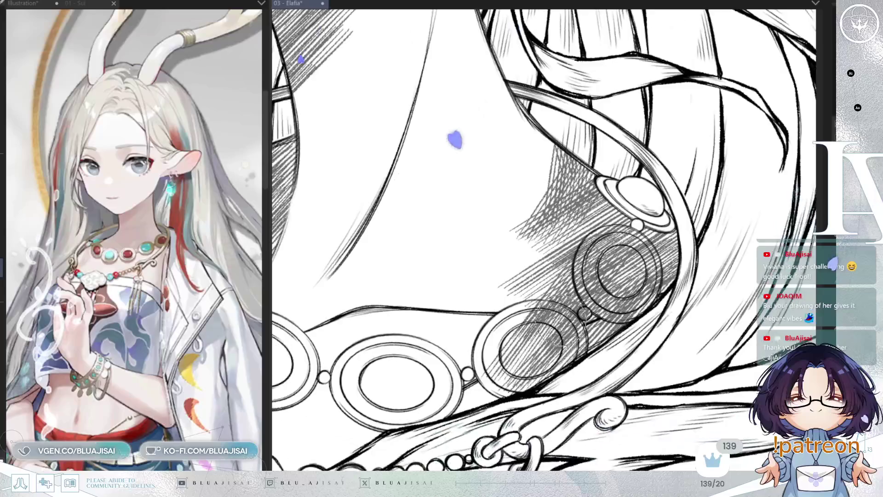
left_click_drag(545, 310, 507, 345)
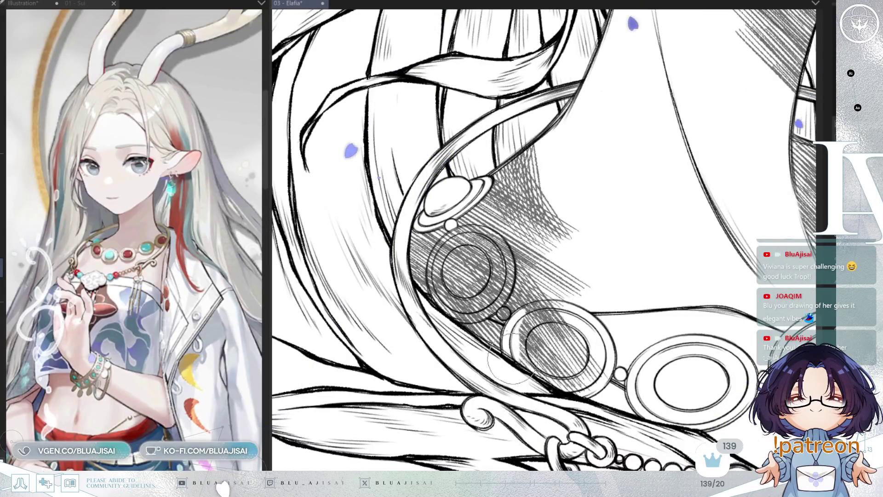
left_click_drag(556, 311, 566, 389)
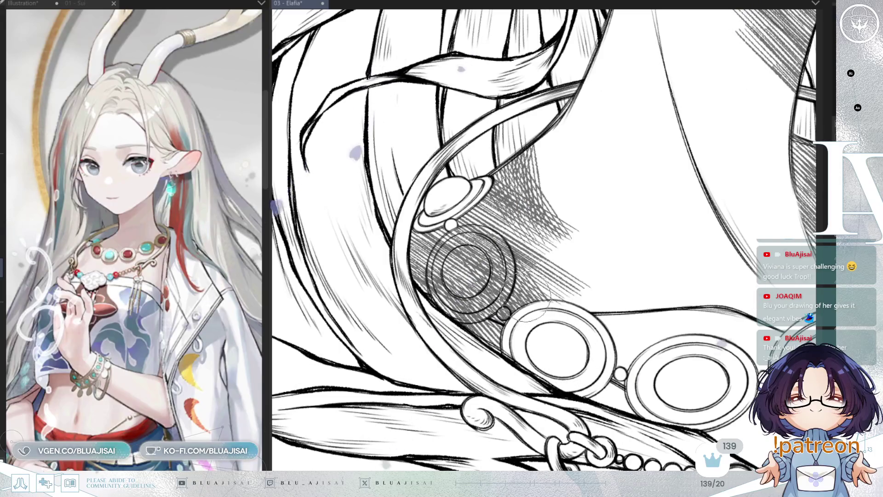
left_click_drag(514, 317, 540, 345)
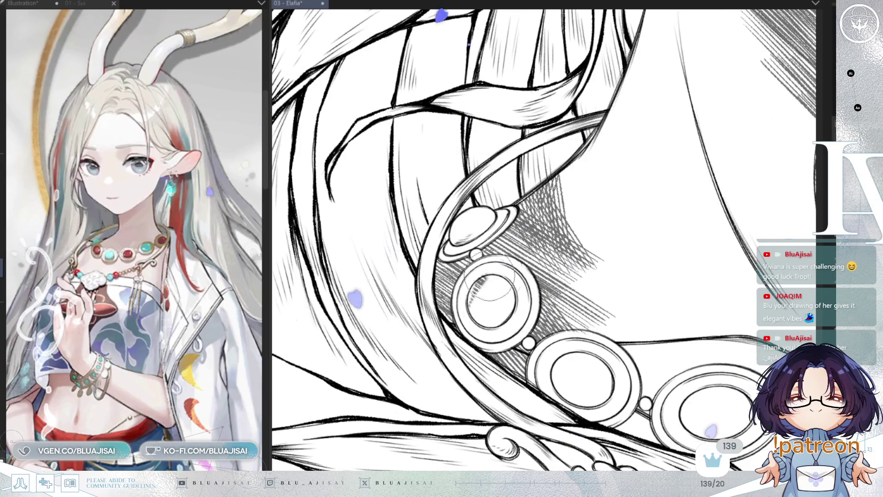
scroll(585, 266, "down", 2)
scroll(623, 253, "down", 2)
scroll(623, 254, "up", 1)
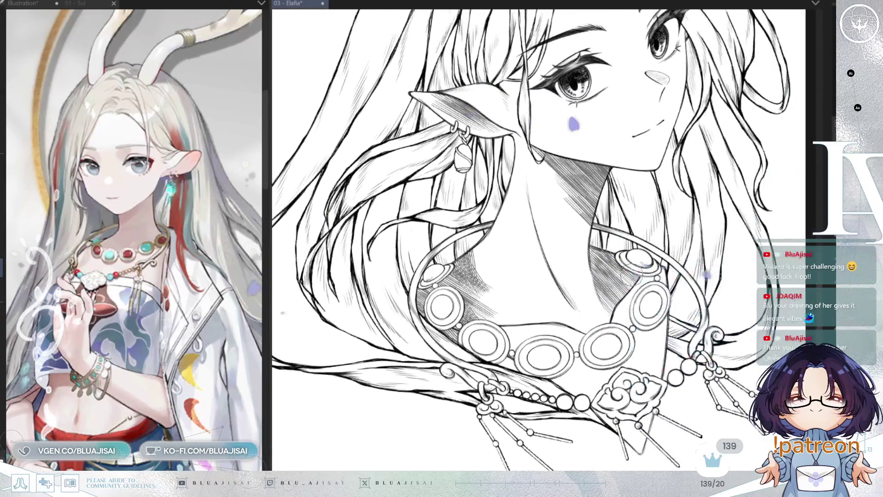
scroll(538, 241, "down", 2)
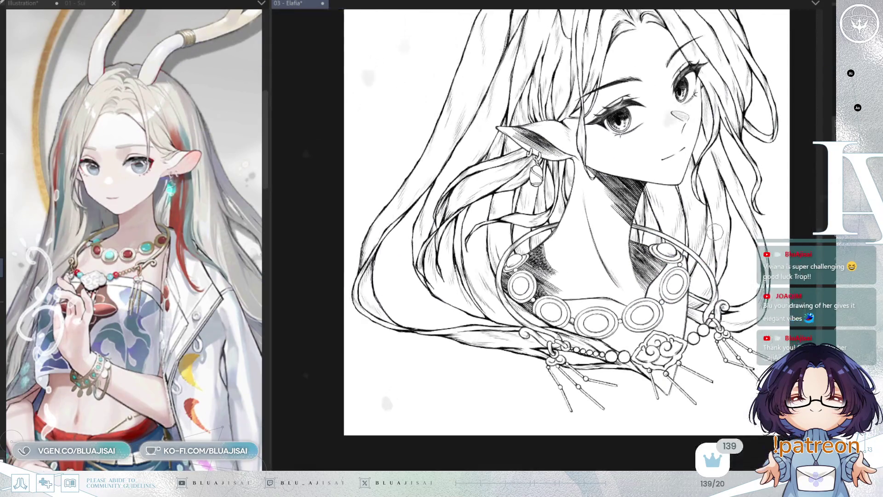
scroll(538, 242, "up", 1)
- Mirror the canvas view and hatch the lower-left hair down to the necklace
key("h")
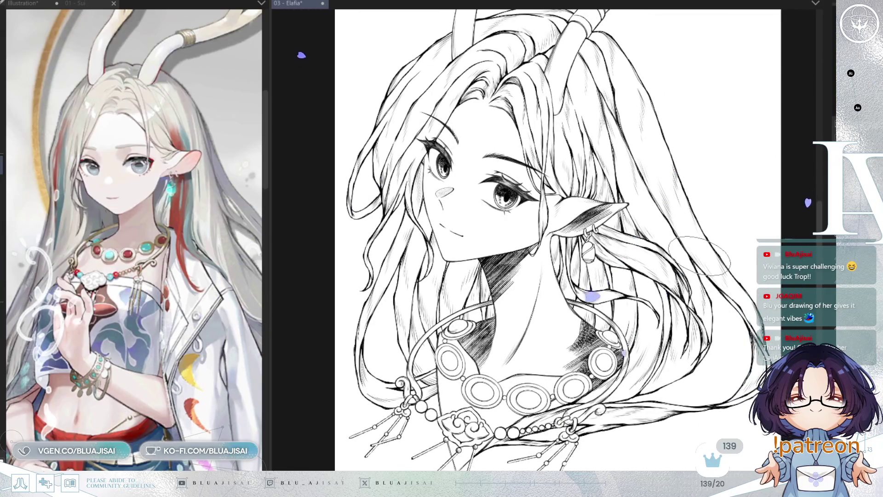
left_click_drag(596, 309, 620, 298)
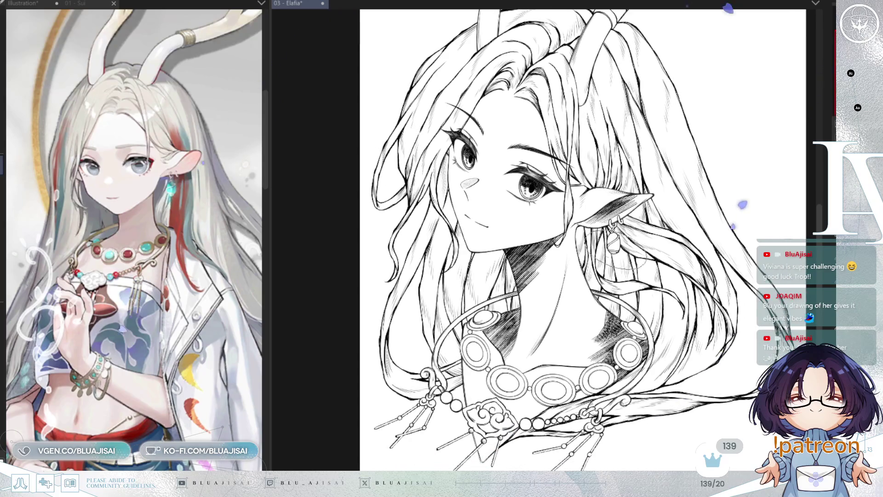
mouse_move(400, 337)
left_mouse_down()
mouse_move(395, 393)
mouse_move(402, 381)
mouse_move(413, 394)
left_mouse_up()
mouse_move(407, 355)
left_mouse_down()
mouse_move(431, 386)
mouse_move(462, 394)
left_mouse_up()
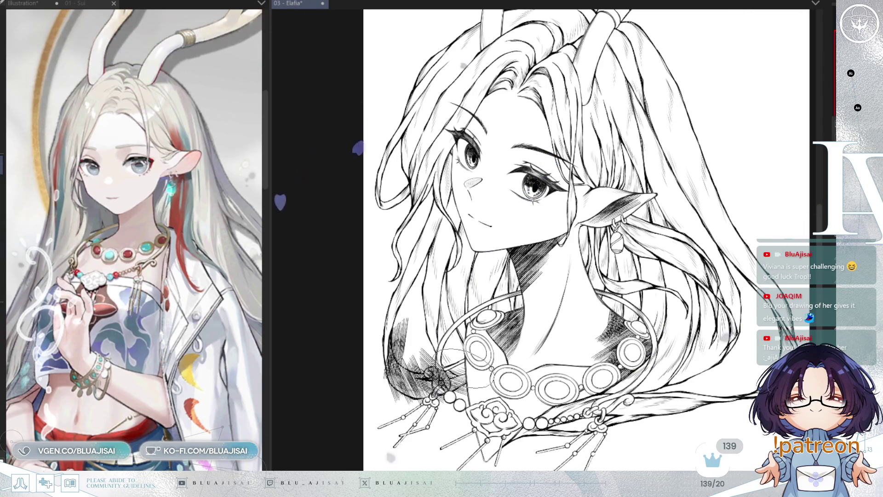
- Hatch the cheek shadow, undo one stroke and redraw it densely over cheek and neck
mouse_move(477, 200)
left_mouse_down()
mouse_move(459, 234)
mouse_move(463, 273)
left_mouse_up()
key("ctrl+z")
mouse_move(483, 214)
left_mouse_down()
mouse_move(470, 283)
mouse_move(476, 290)
left_mouse_up()
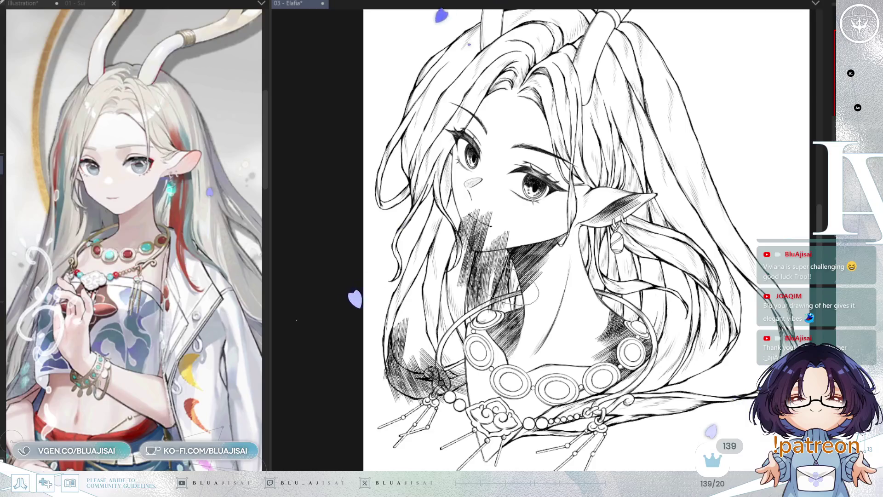
scroll(498, 283, "up", 1)
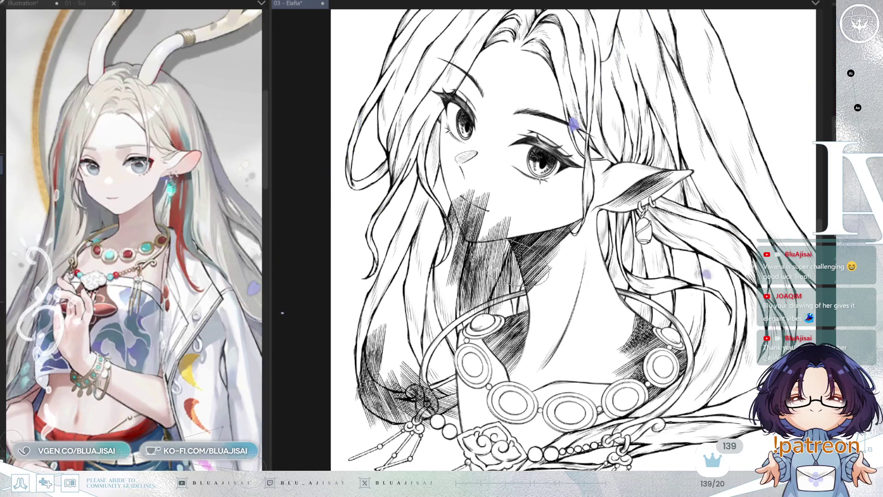
- Deepen the hatching in the neck shadow below the chin into a continuous band
left_click_drag(517, 263, 534, 296)
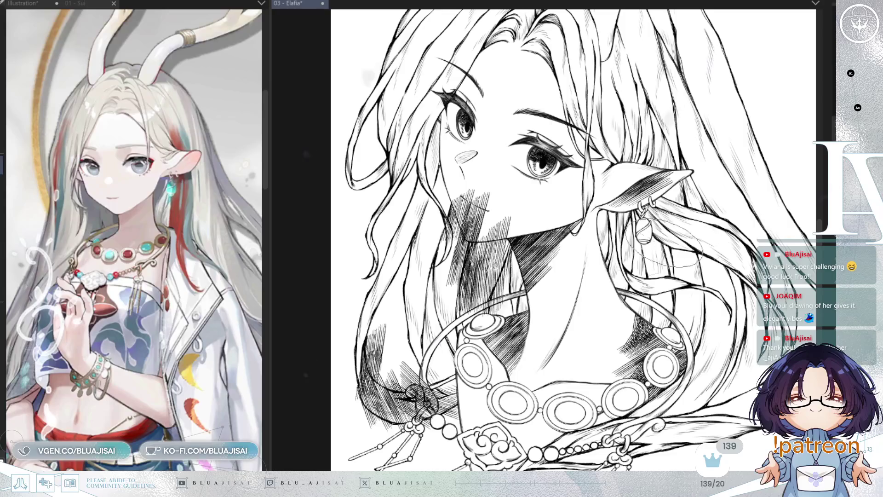
left_click_drag(514, 238, 533, 297)
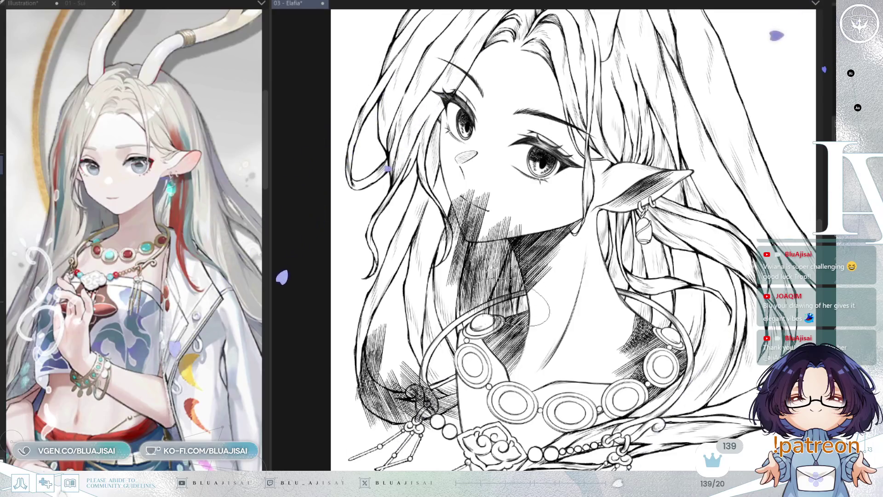
scroll(534, 276, "up", 1)
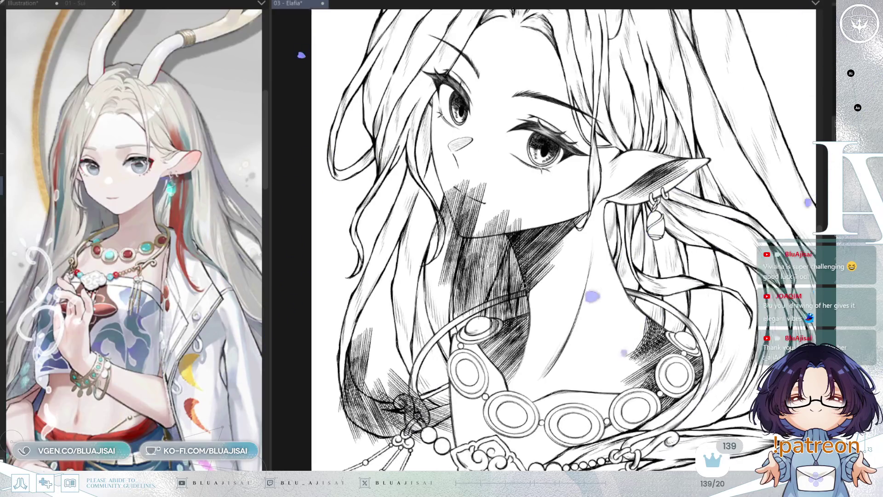
scroll(546, 252, "up", 1)
scroll(546, 241, "up", 1)
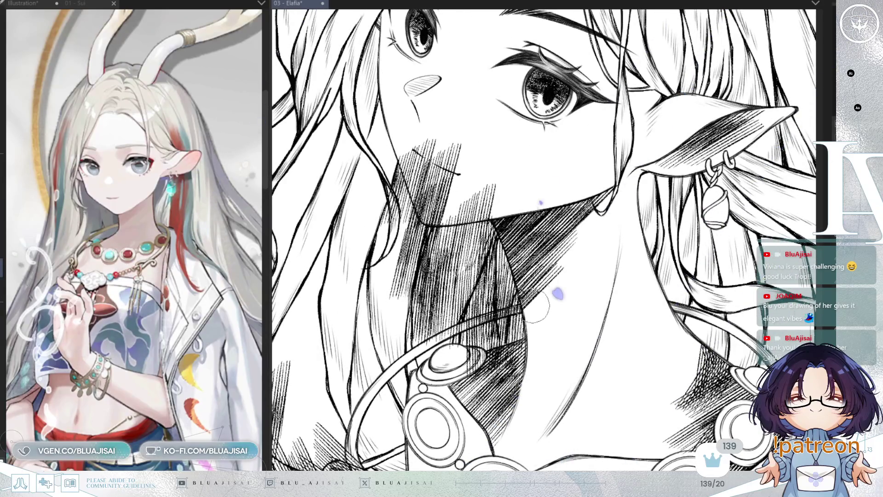
left_click_drag(537, 305, 496, 378)
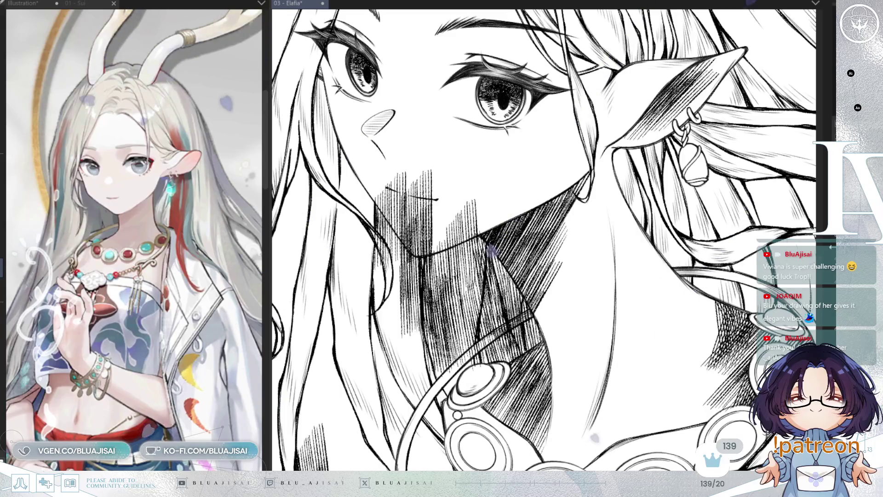
- Erase the hatching crossing the curved strap across the neck
left_click_drag(756, 255, 618, 254)
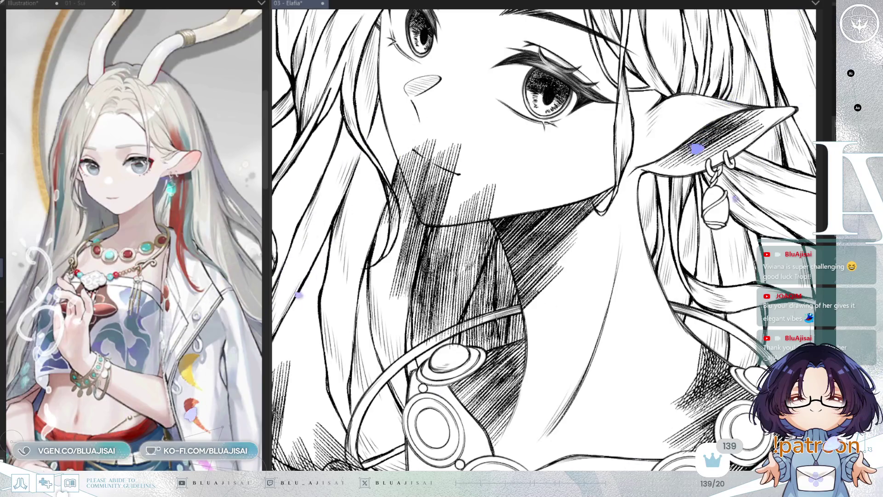
mouse_move(476, 323)
left_mouse_down()
mouse_move(527, 311)
mouse_move(594, 276)
left_mouse_up()
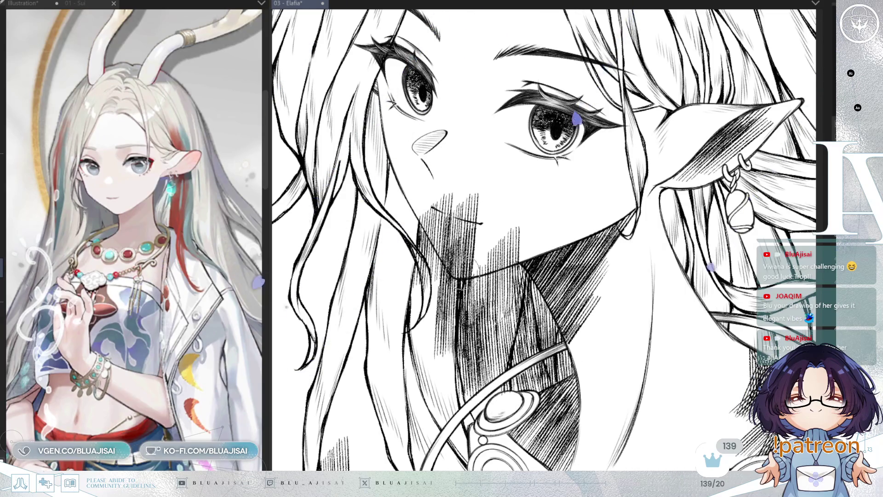
left_click_drag(531, 262, 543, 241)
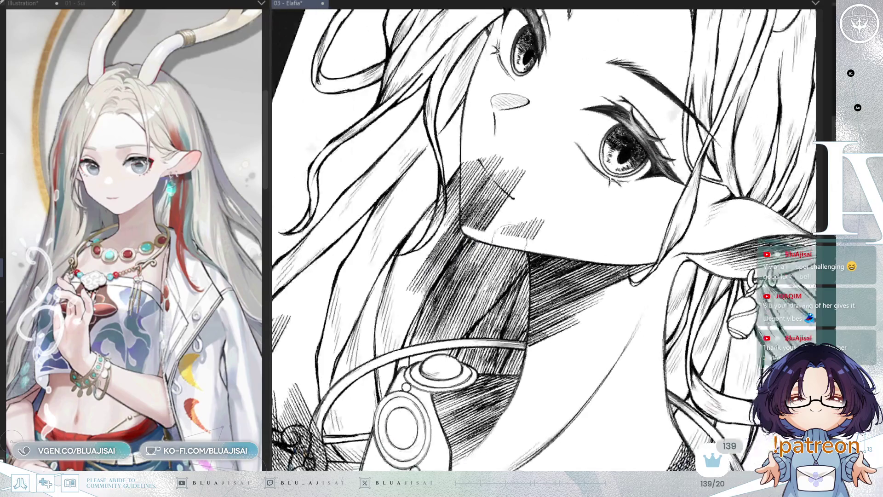